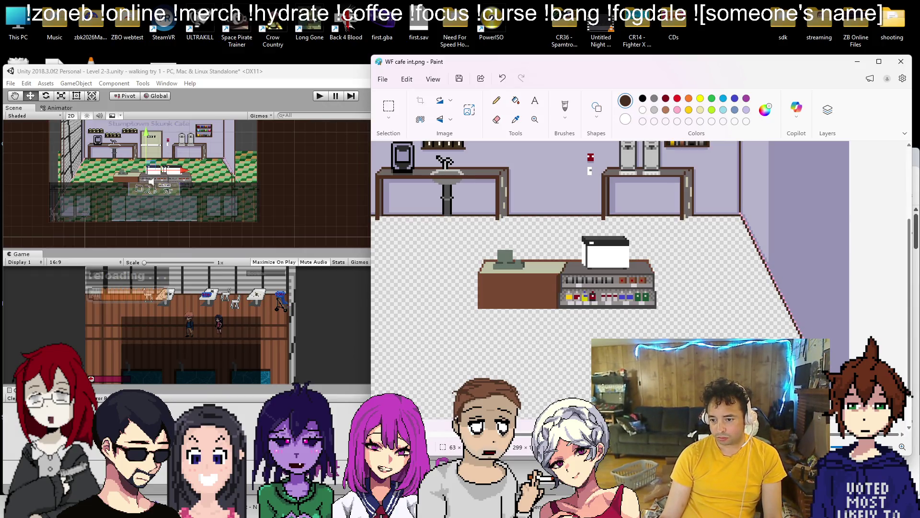
Re-angle the dark right floor edge line, nudge its top endpoint, and commit it
left_click_drag(841, 417, 822, 416)
left_click(764, 232)
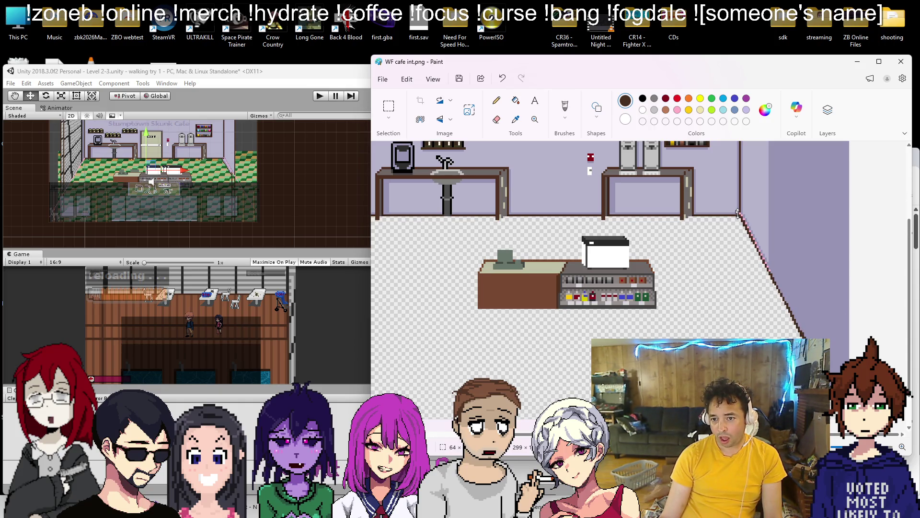
left_click_drag(738, 214, 741, 216)
left_click(804, 297)
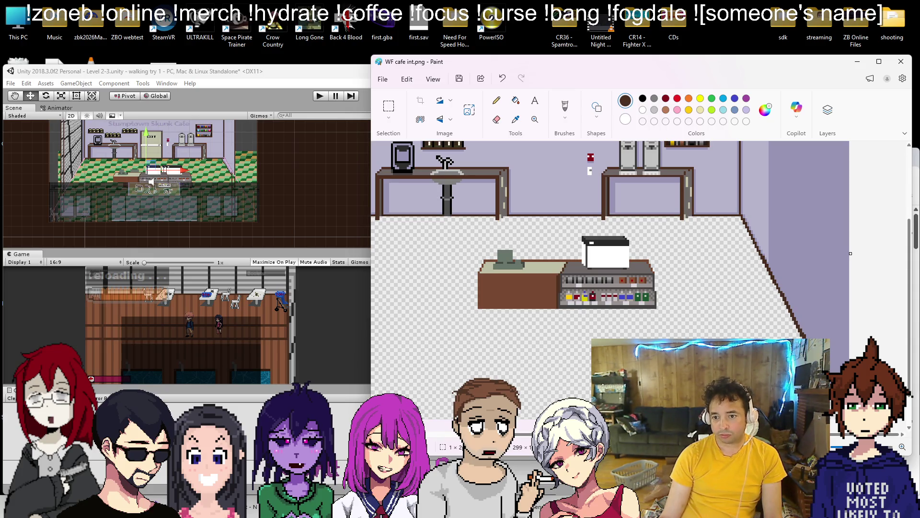
scroll(483, 275, "left", 3)
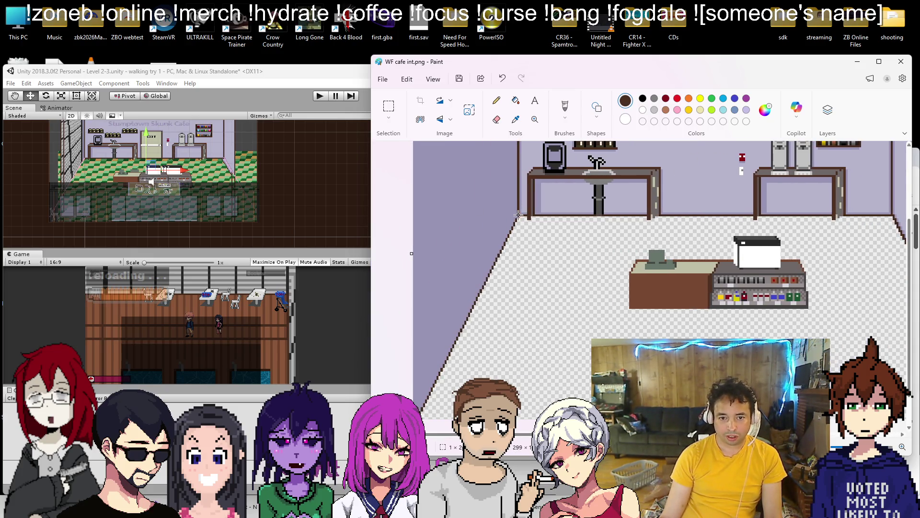
scroll(520, 408, "down", 2, "ctrl")
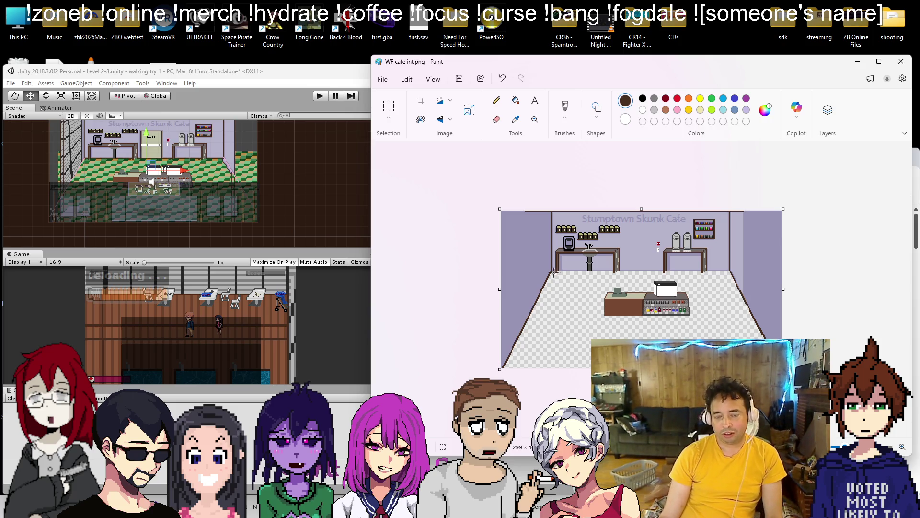
Eyedrop the lavender wall colour and bucket-fill the right wall strip with it
scroll(568, 232, "up", 1, "ctrl")
left_click_drag(528, 192, 758, 192)
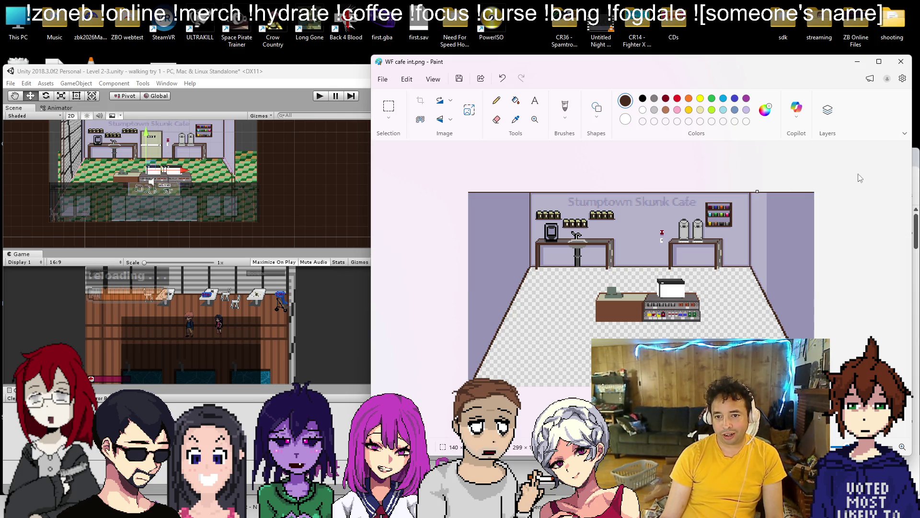
left_click(516, 119)
left_click(786, 262)
left_click(516, 100)
left_click(764, 209)
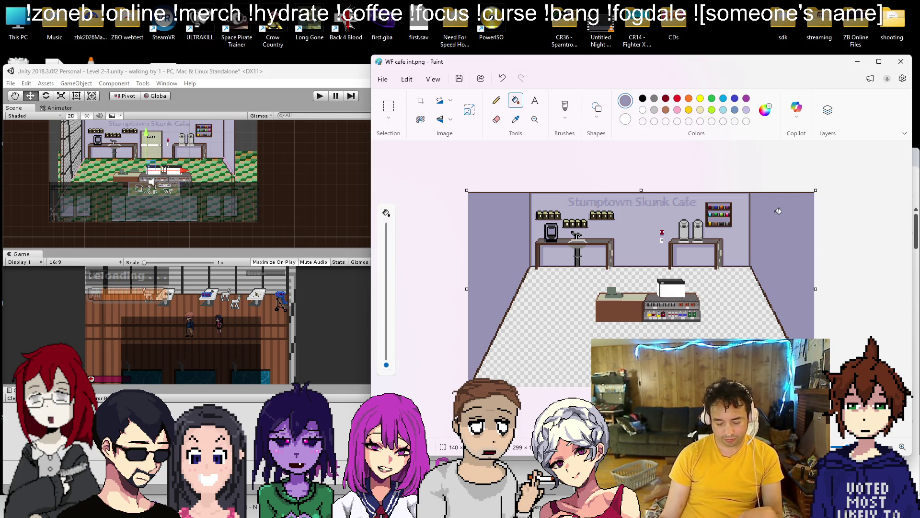
Select the Stumptown Skunk Cafe title on the back wall and delete it
scroll(681, 211, "up", 4)
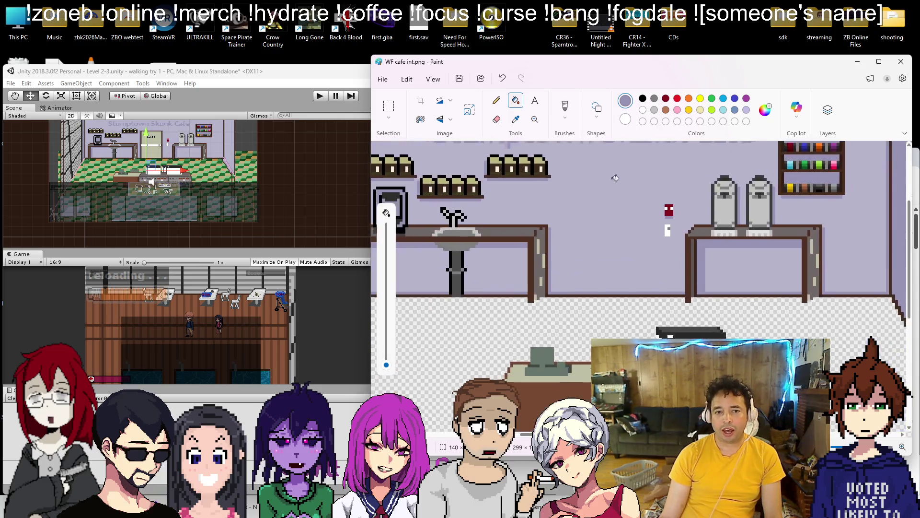
scroll(615, 178, "down", 4)
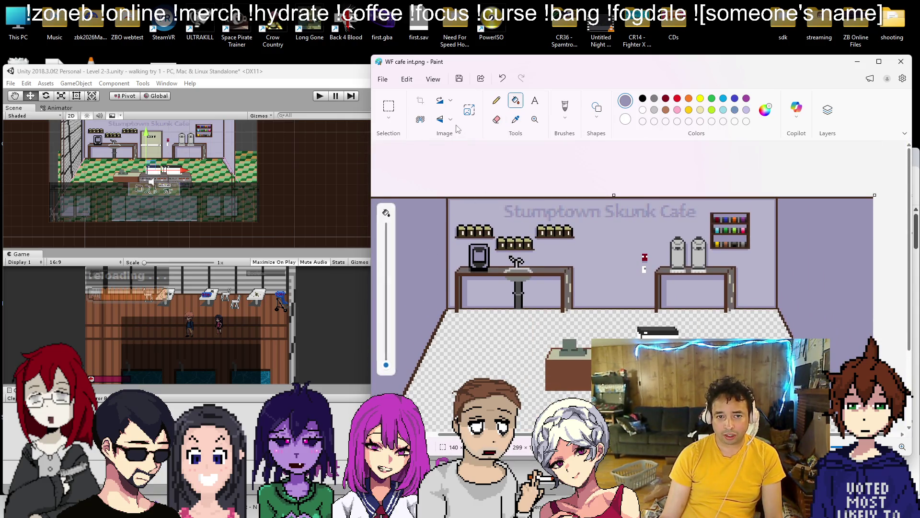
left_click(388, 106)
left_click_drag(502, 201, 699, 219)
key("Delete")
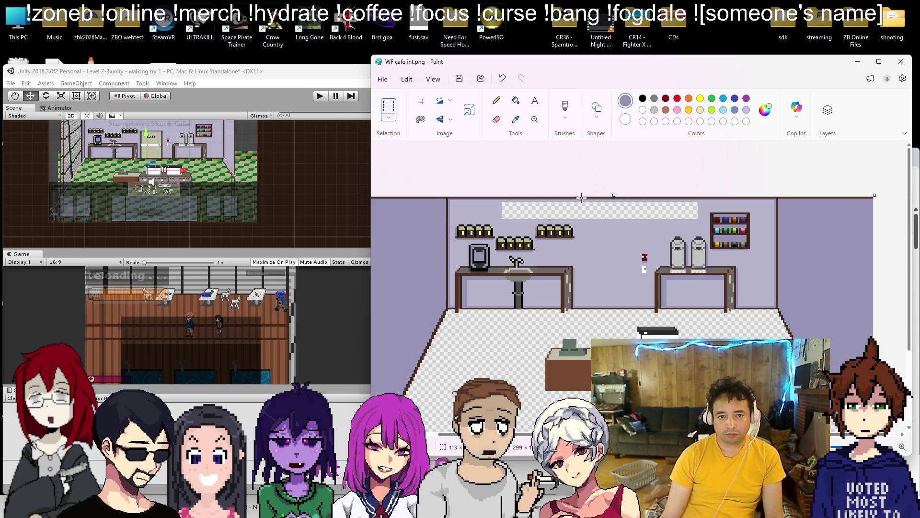
Bucket-fill the erased title area with the exact lavender wall colour
left_click(515, 100)
left_click(608, 205)
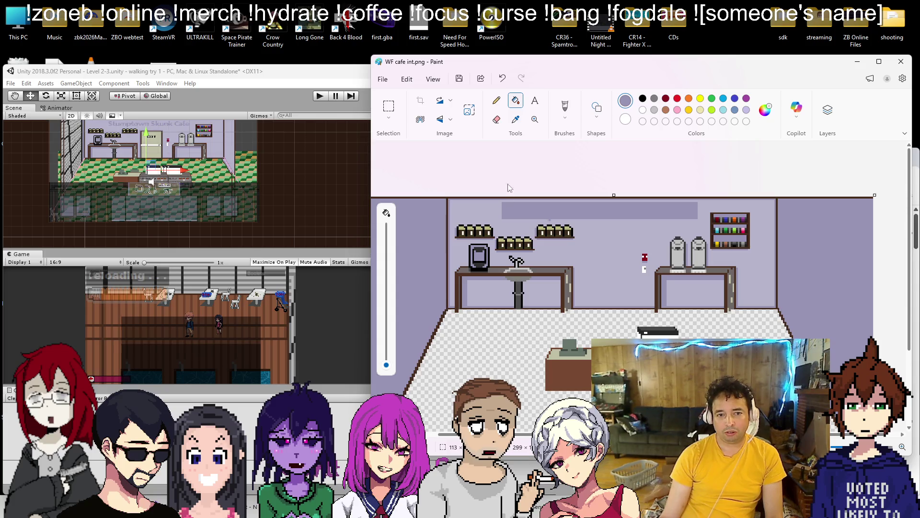
left_click(516, 119)
left_click(588, 256)
left_click(602, 206)
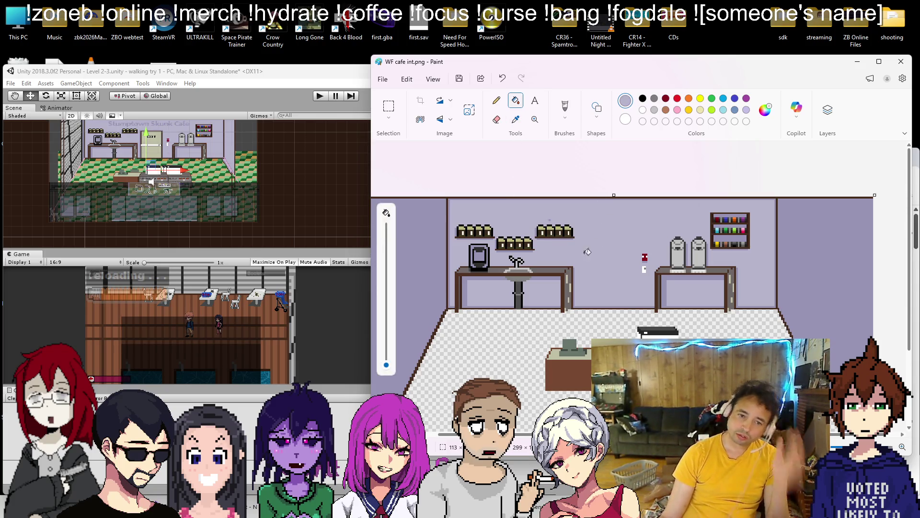
scroll(588, 258, "up", 2, "ctrl")
left_click(712, 98)
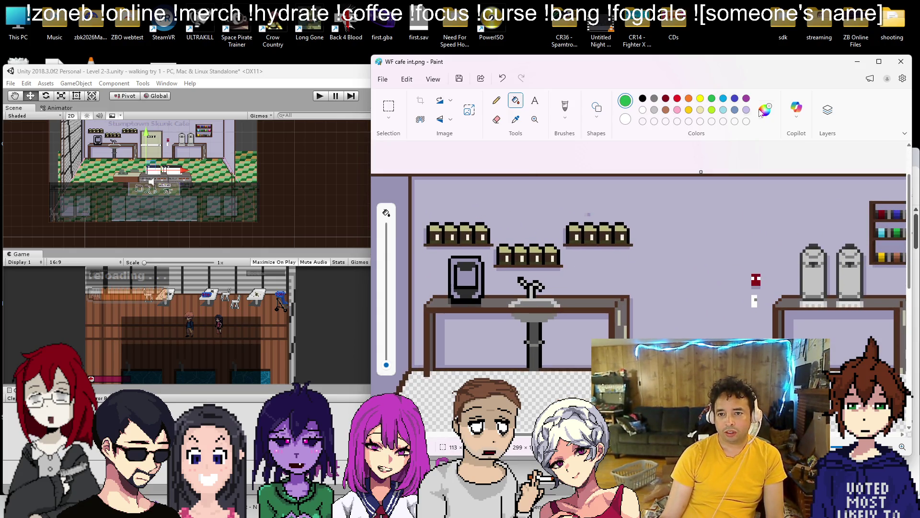
Create dark green #082B13 and bucket-fill the jars on the top-left, middle and upper-right shelves
left_click(766, 110)
left_click(659, 243)
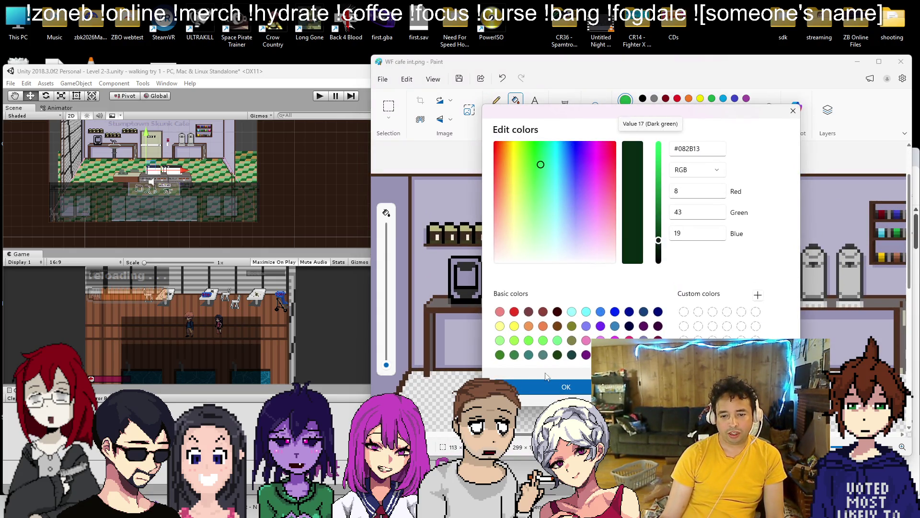
left_click(566, 387)
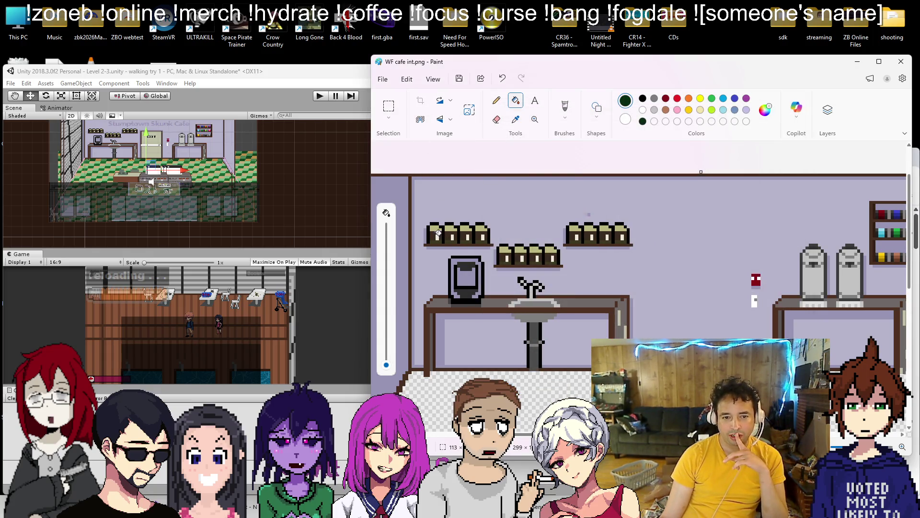
left_click(468, 234)
left_click(482, 235)
left_click(505, 257)
left_click(522, 258)
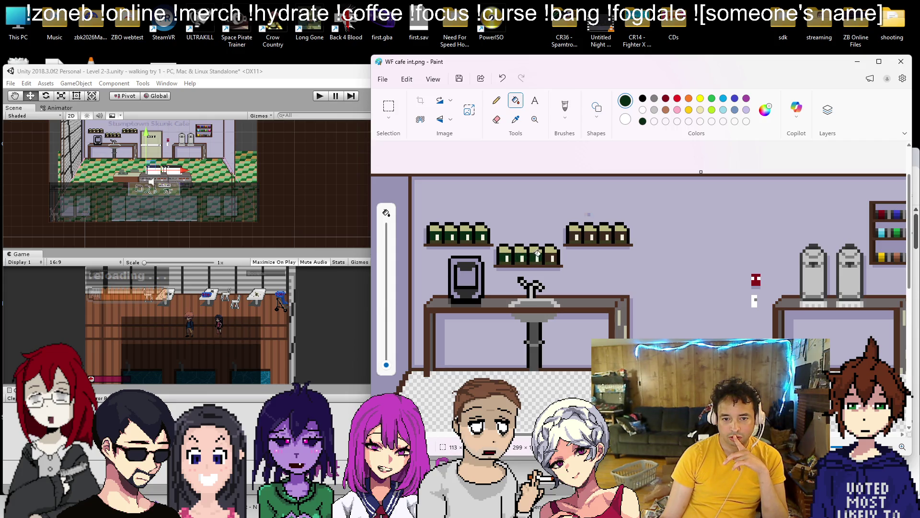
left_click(575, 235)
left_click(591, 235)
left_click(620, 234)
left_click(606, 235)
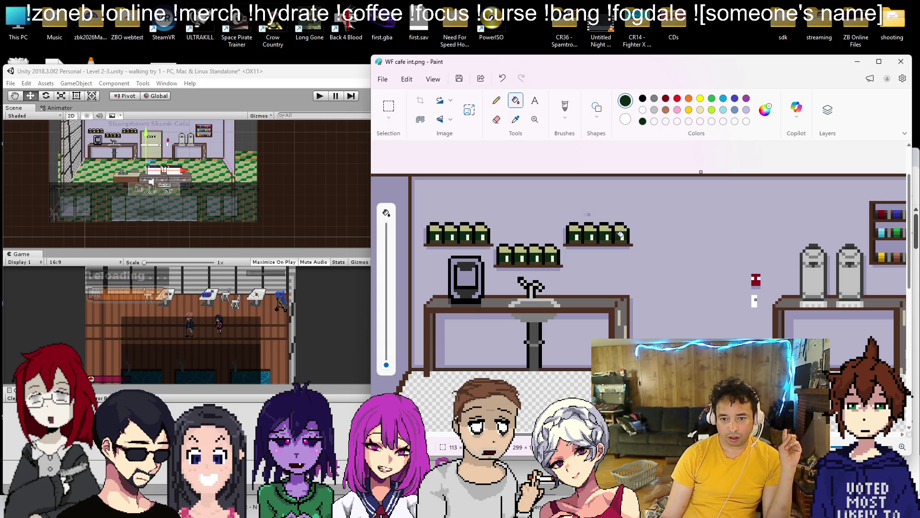
Sample the lavender wall colour, then re-tune the dark green shade in Edit colors
left_click(516, 119)
left_click(493, 201)
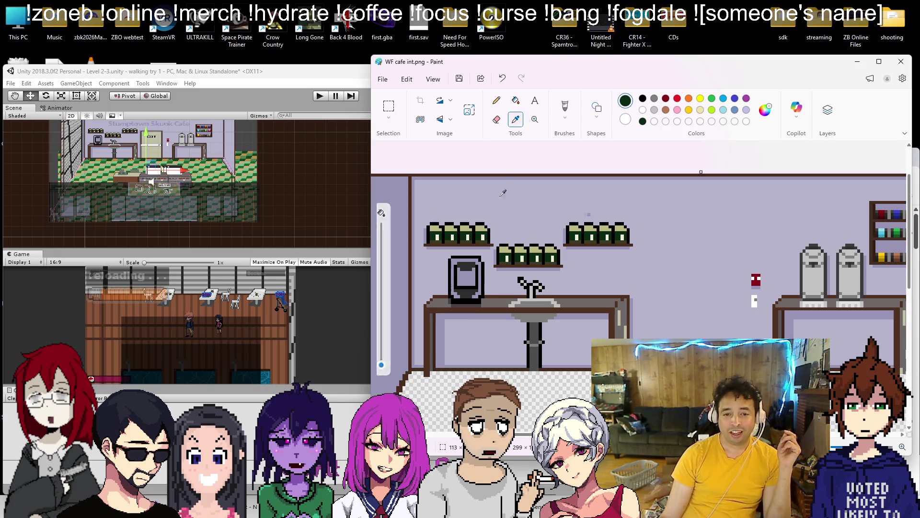
left_click(495, 102)
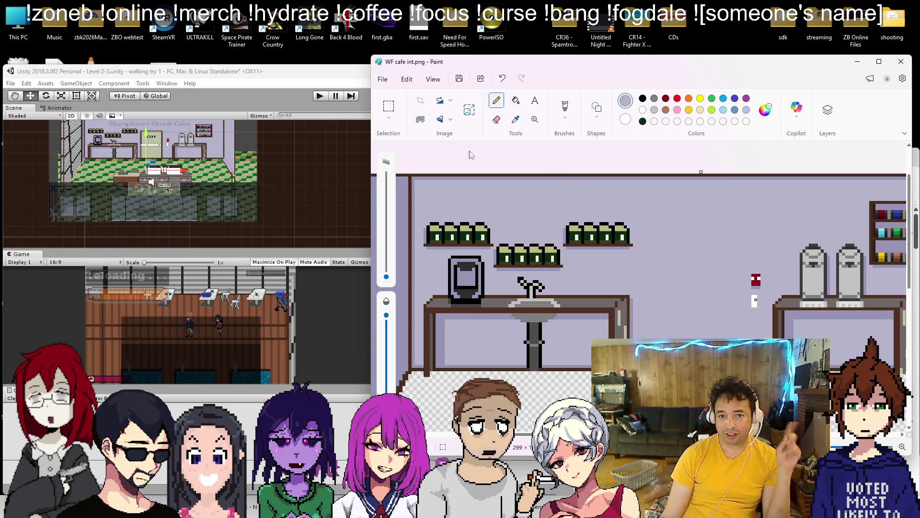
left_click(643, 121)
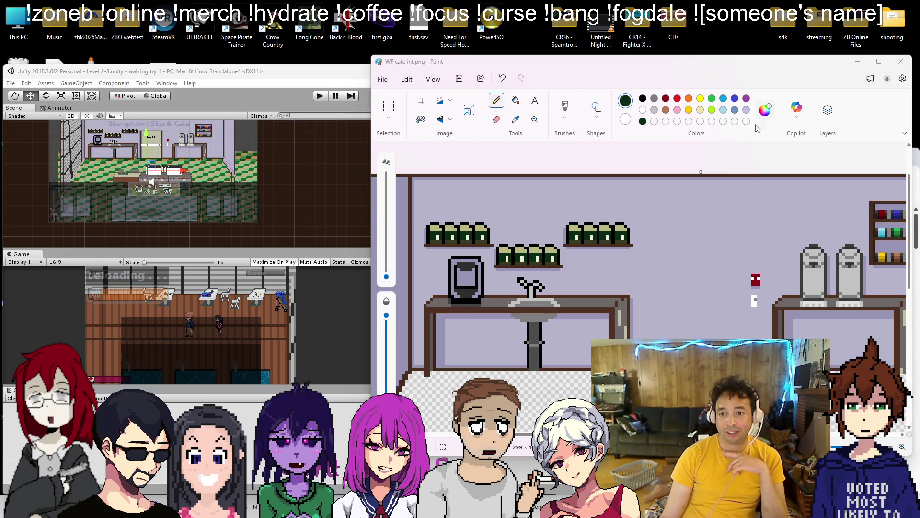
left_click(765, 110)
left_click(535, 168)
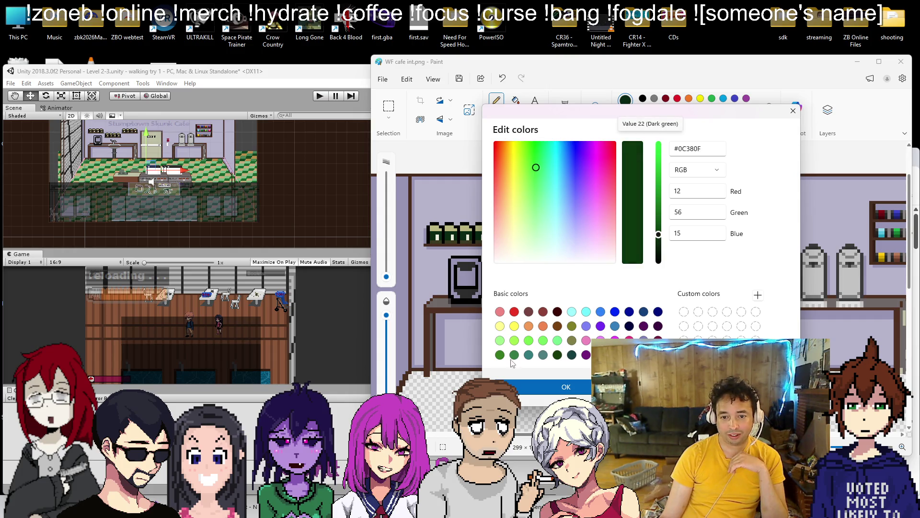
left_click(527, 385)
left_click(515, 100)
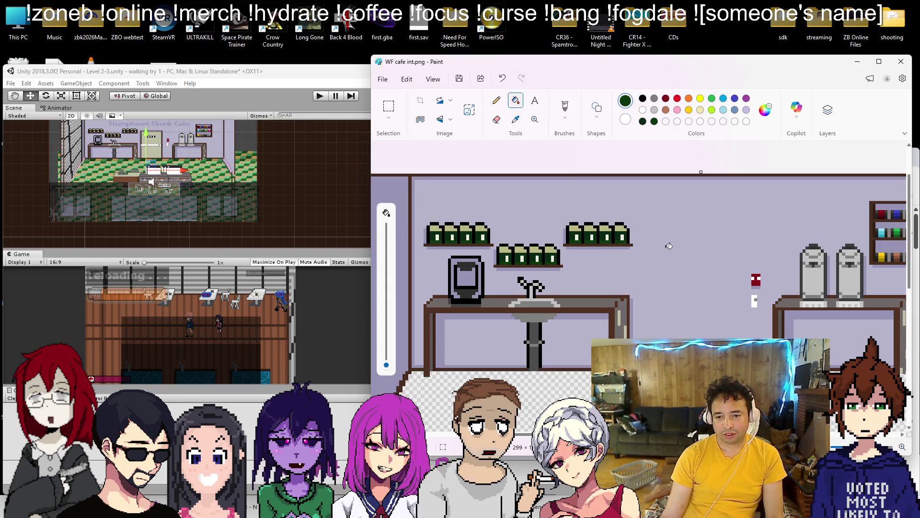
scroll(669, 246, "down", 2)
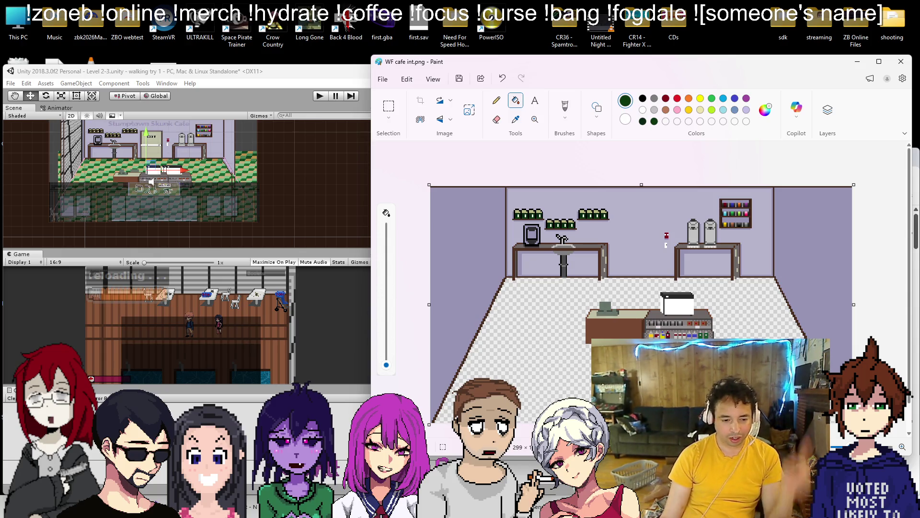
Open a new Chrome window and search images for 'doutor cafe tokyo', correcting the spelling
key("alt+Tab")
left_click(741, 159)
mouse_move(757, 157)
left_mouse_down()
mouse_move(112, 61)
mouse_move(166, 55)
left_mouse_up()
type("dotour")
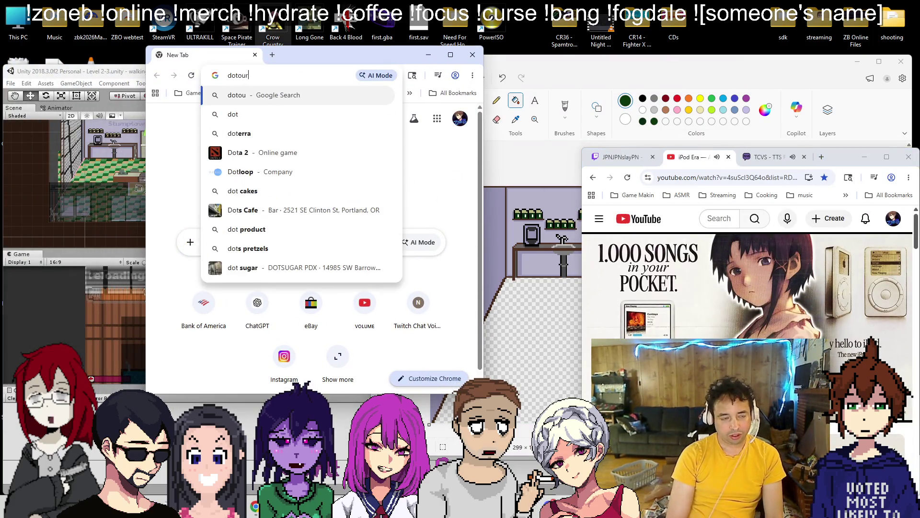
key("Return")
left_click(280, 130)
type("cafe tokyo")
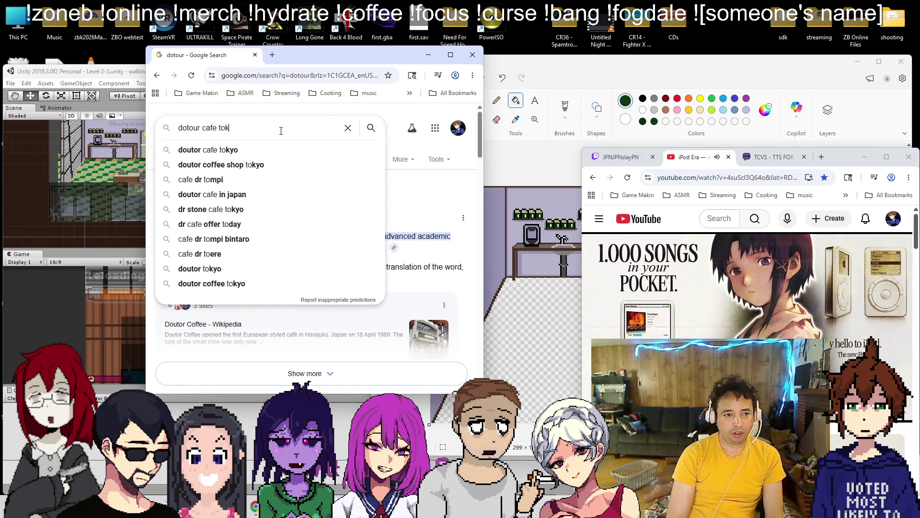
key("Return")
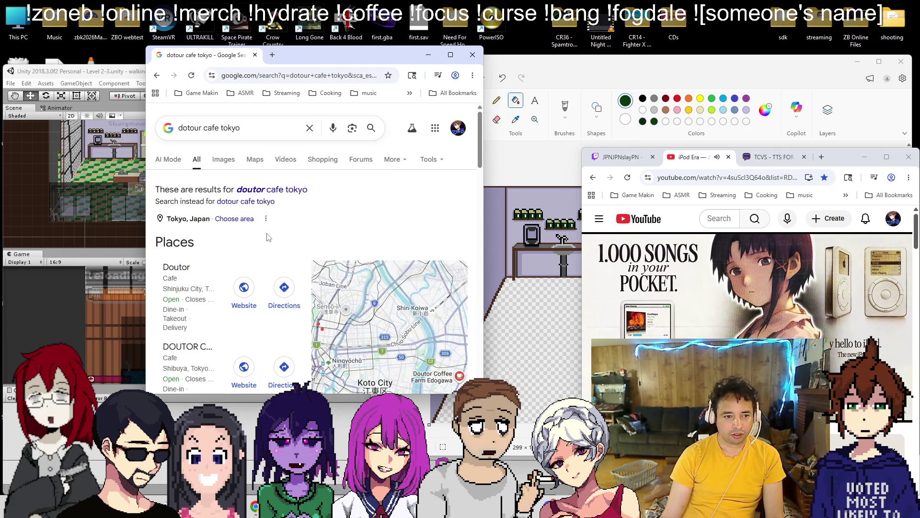
left_click(251, 190)
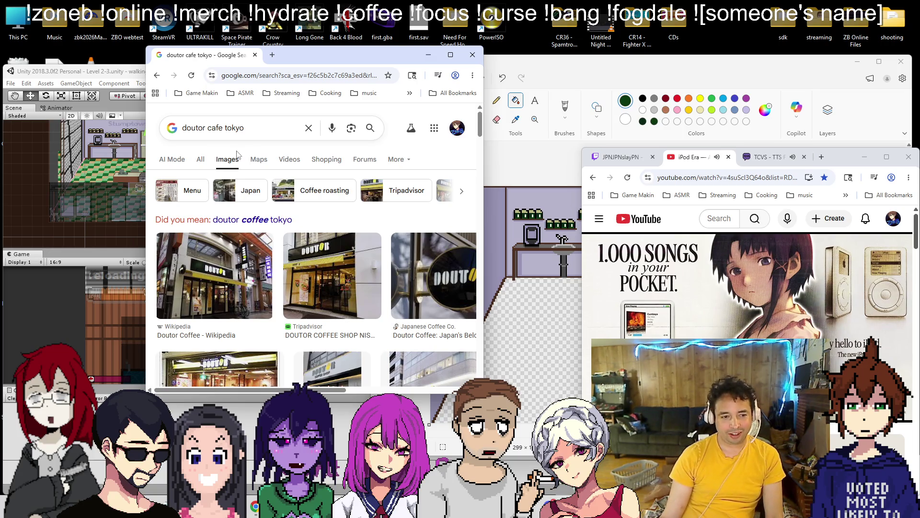
Move the browser aside and scroll through the doutor cafe tokyo image results
mouse_move(229, 58)
left_mouse_down()
mouse_move(524, 108)
mouse_move(84, 45)
mouse_move(104, 49)
left_mouse_up()
scroll(201, 208, "down", 3)
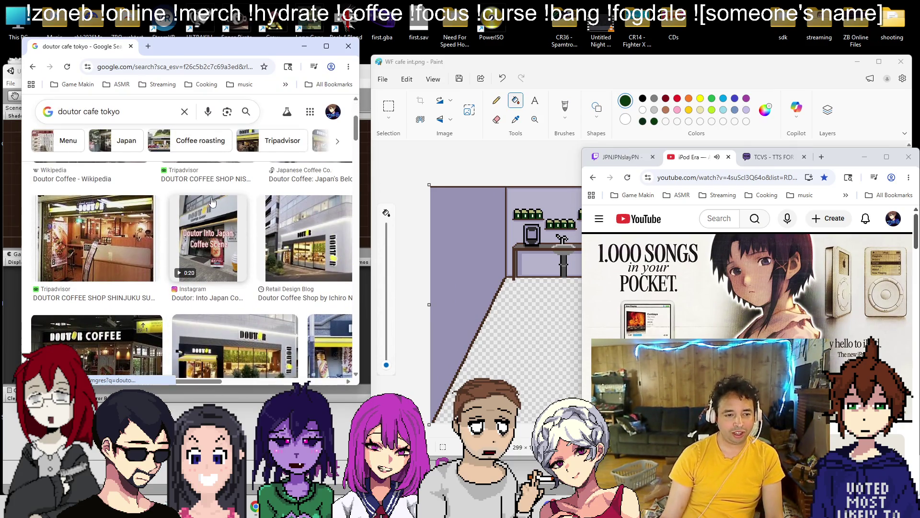
scroll(196, 209, "down", 3)
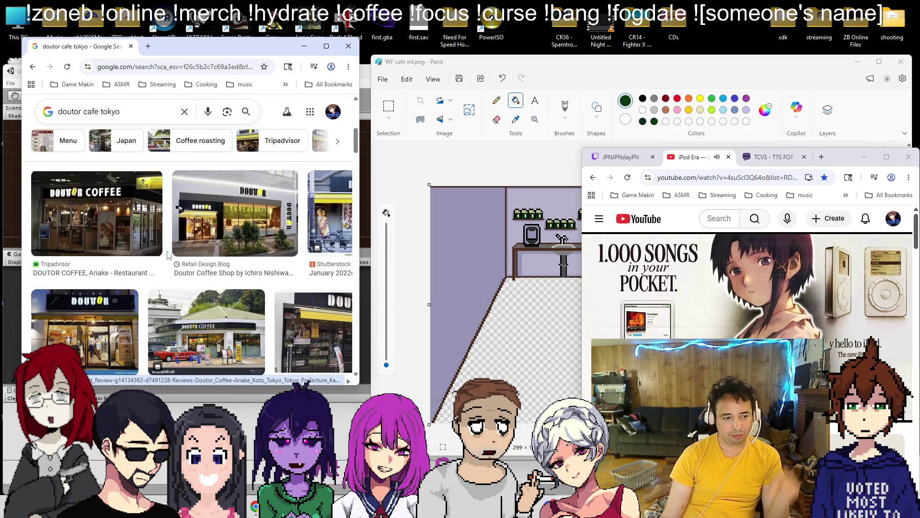
scroll(219, 280, "down", 5)
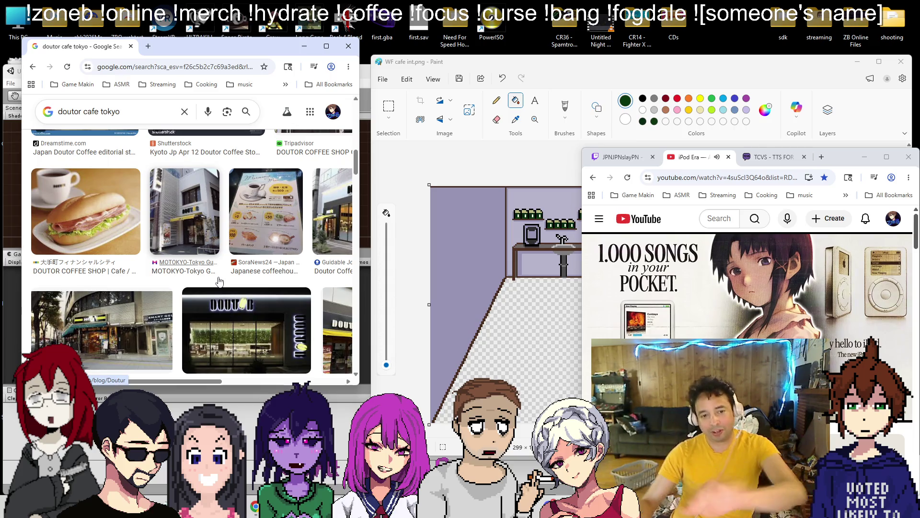
scroll(100, 272, "down", 2)
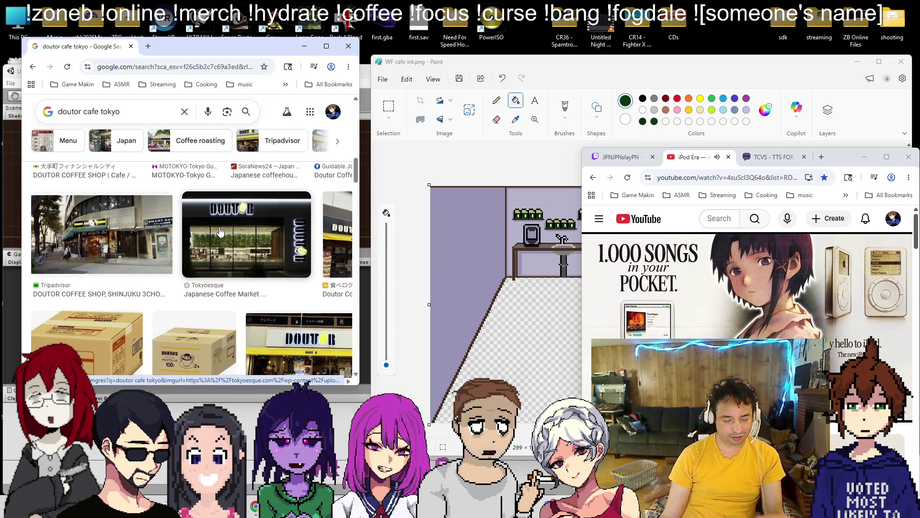
left_click(135, 119)
Refine the search to 'doutor coffee tokyo interior' using the suggested spelling
type("interior")
key("Return")
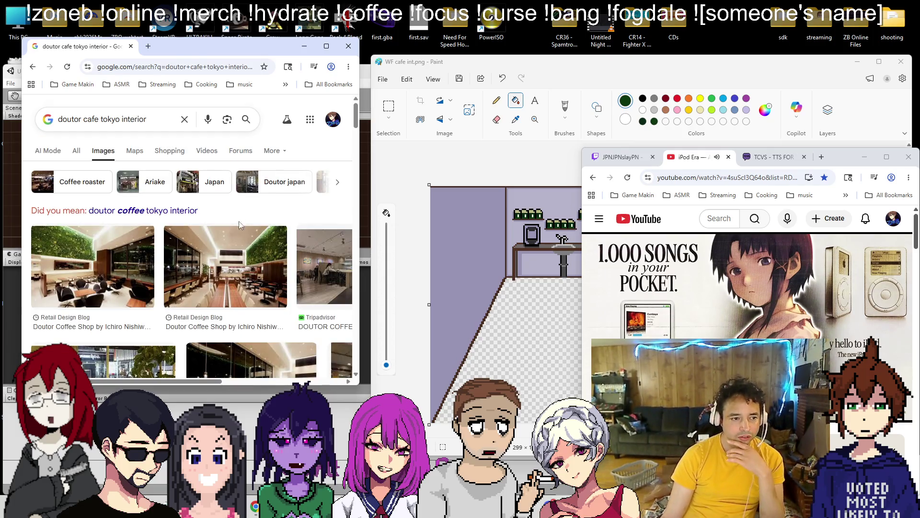
left_click(172, 211)
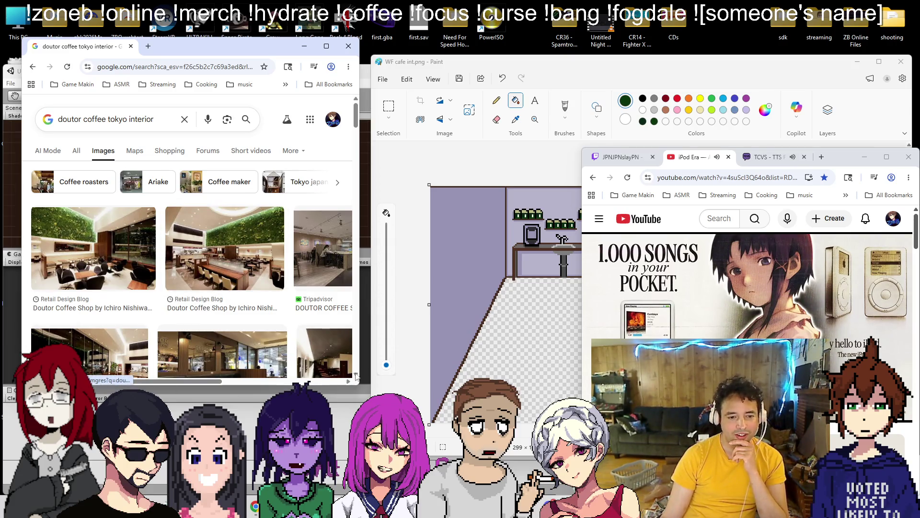
Enlarge the browser, browse the interior photos, then close Chrome and return to the drawing
left_click_drag(358, 385, 456, 427)
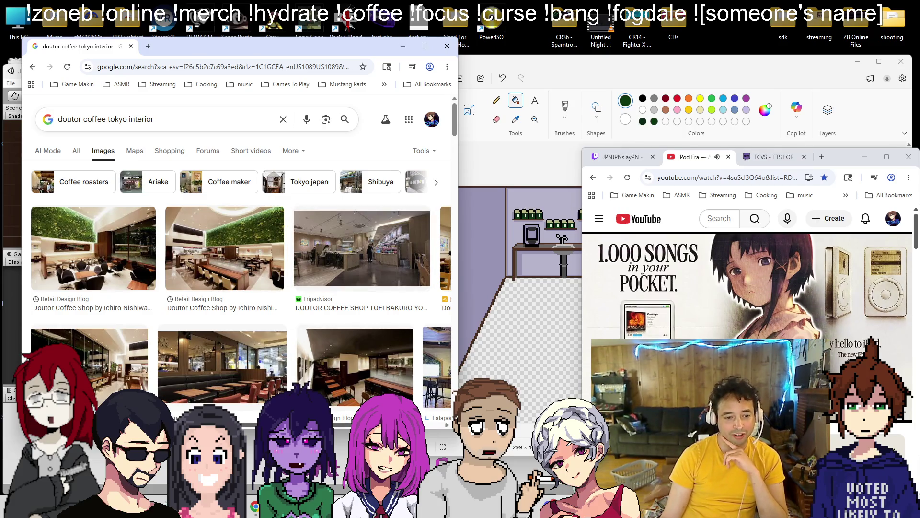
scroll(239, 264, "right", 3)
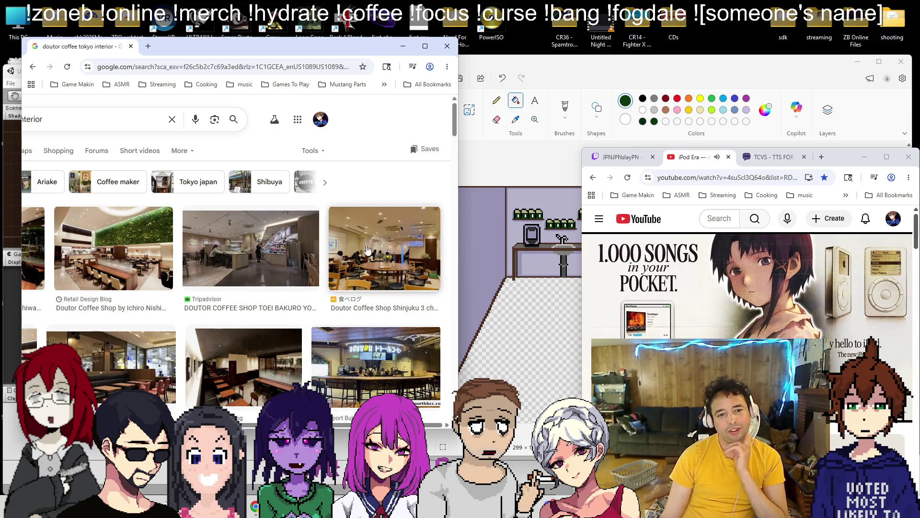
scroll(278, 232, "down", 5)
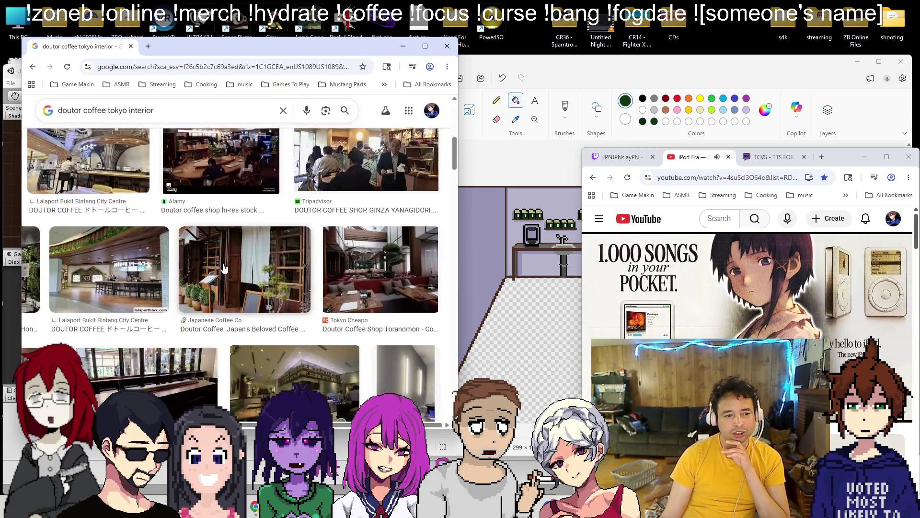
scroll(207, 278, "up", 1)
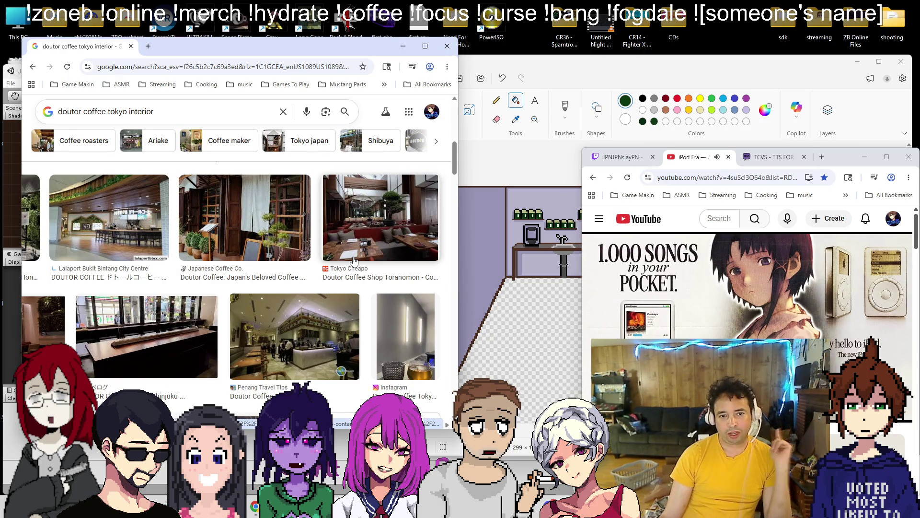
left_click(447, 50)
left_click(489, 154)
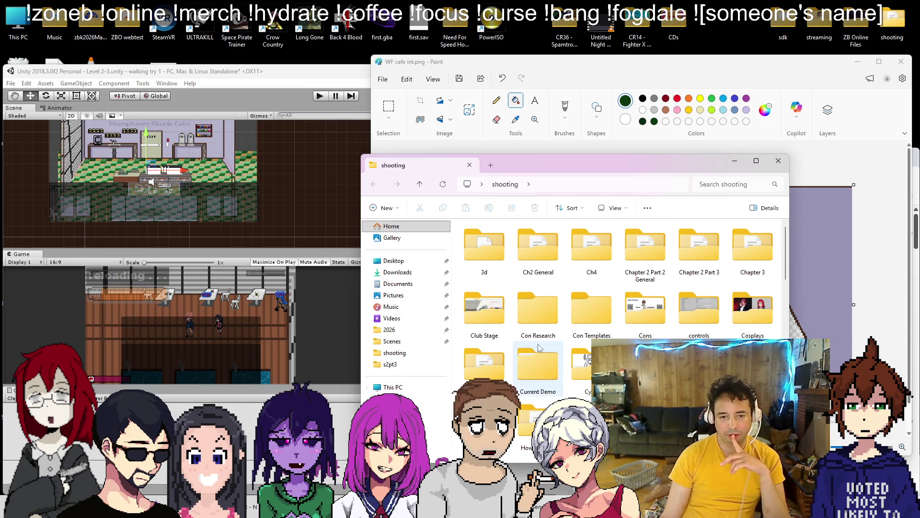
In Unity's Project panel, go up to Sprites > textures and open the wood texture in Paint
key("alt+Tab")
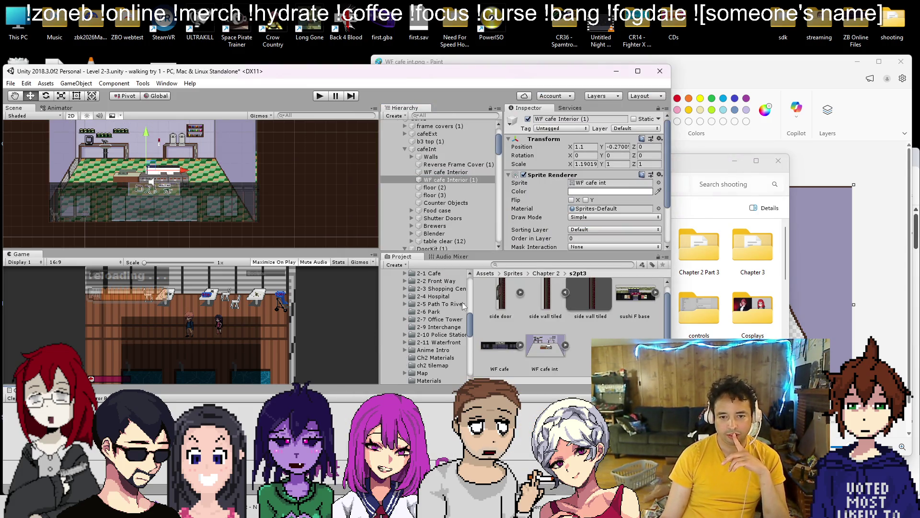
left_click(546, 273)
scroll(528, 291, "down", 5)
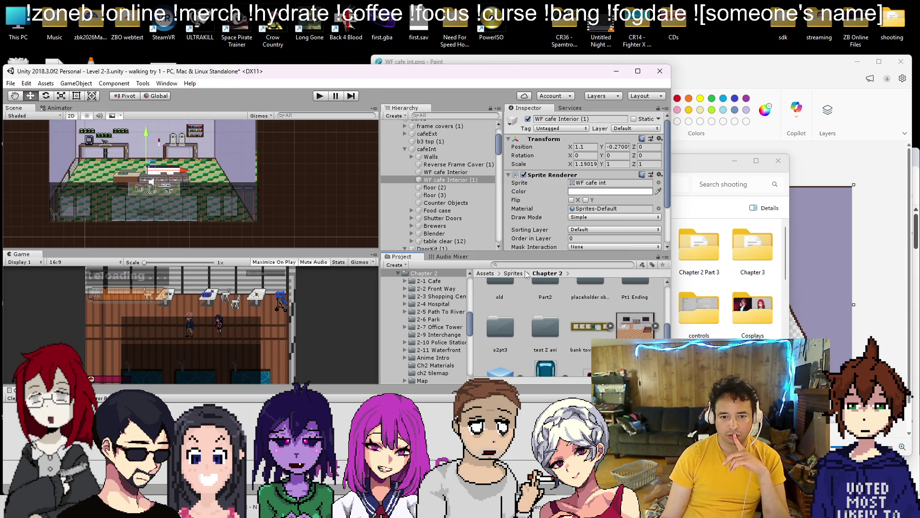
left_click(513, 273)
scroll(548, 324, "down", 5)
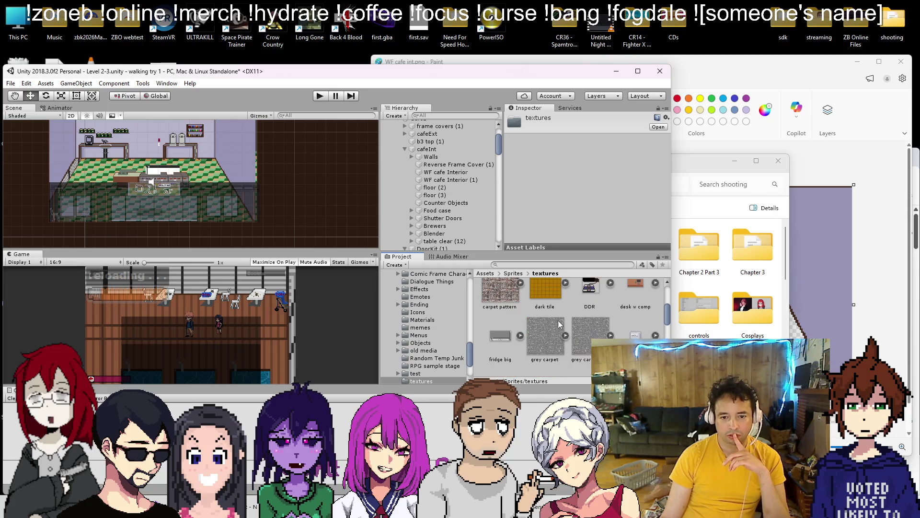
double_click(508, 343)
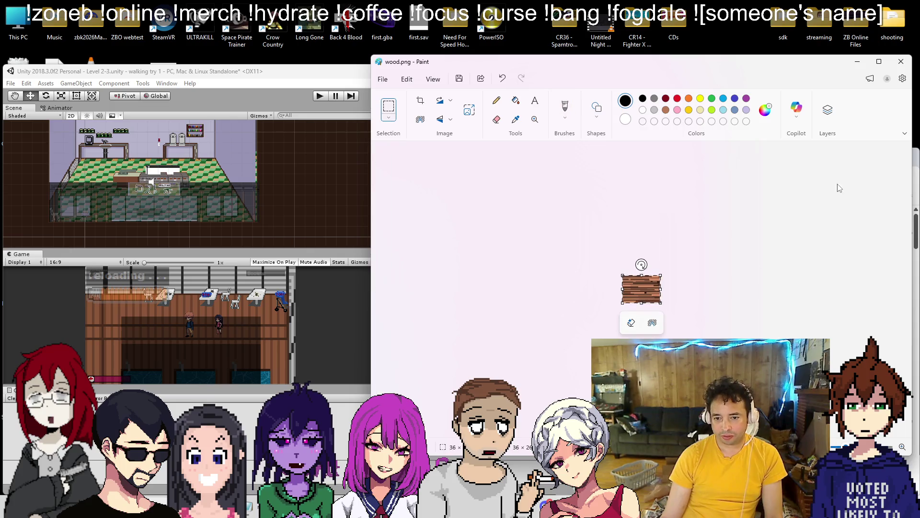
Paste the wood texture into WF cafe int, rotate it right 90° and place it on the back wall
left_click(901, 62)
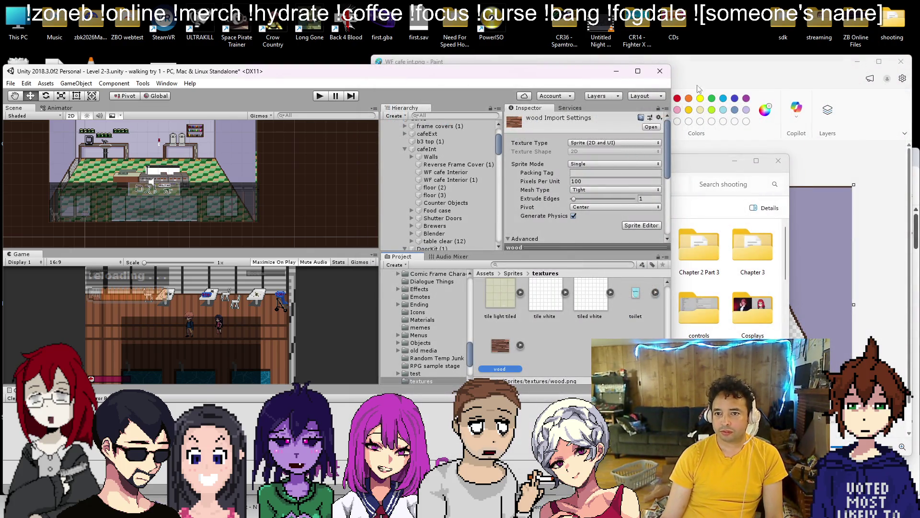
left_click(699, 89)
scroll(411, 195, "up", 2)
key("ctrl+v")
mouse_move(421, 242)
left_mouse_down()
mouse_move(722, 252)
mouse_move(695, 253)
left_mouse_up()
left_click(440, 101)
left_click(457, 124)
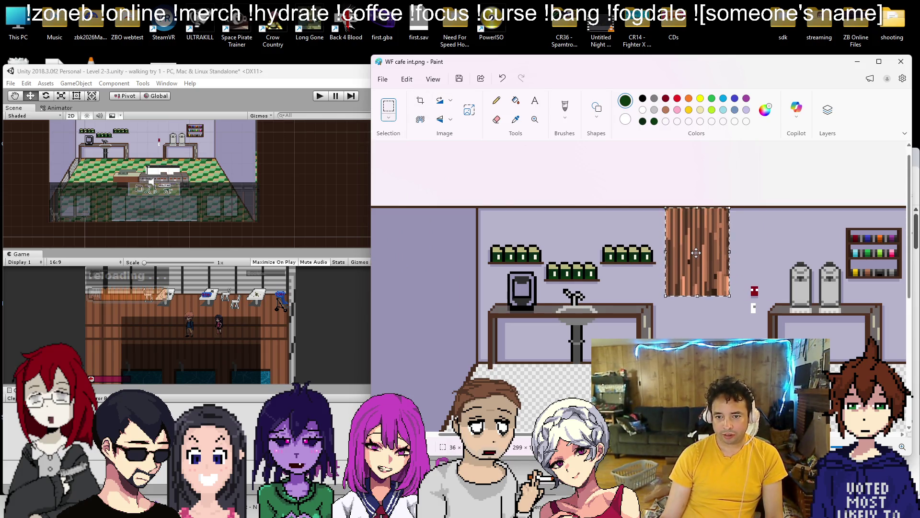
left_click(694, 311)
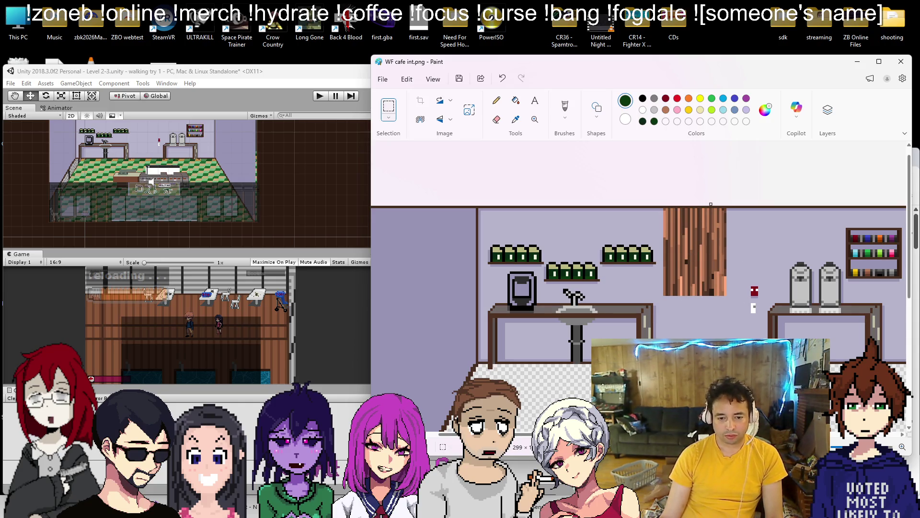
Copy the wood panel and place the duplicate below it to extend the door to the floor
scroll(575, 263, "right", 5)
key("ctrl+v")
key("ctrl+z")
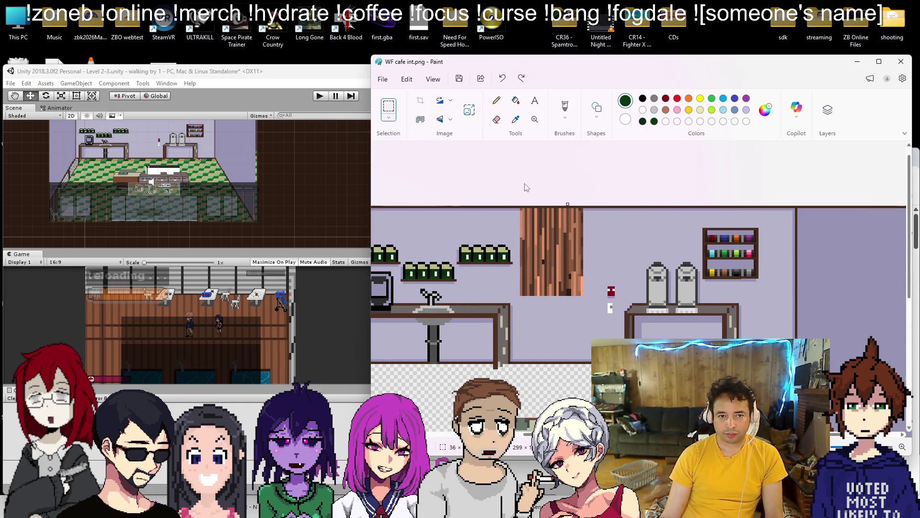
mouse_move(521, 208)
left_mouse_down()
mouse_move(566, 287)
mouse_move(582, 295)
left_mouse_up()
key("ctrl+c")
key("ctrl+v")
mouse_move(398, 246)
left_mouse_down()
mouse_move(563, 314)
mouse_move(549, 312)
left_mouse_up()
left_click(660, 257)
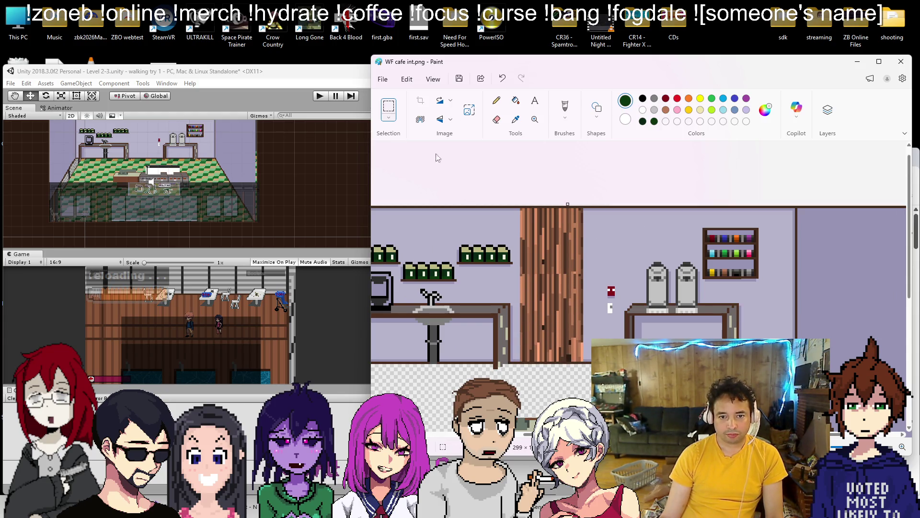
Sample two wood-brown shades from the door panel and select strips of the wood column
left_click(515, 119)
left_click(531, 242)
scroll(532, 242, "up", 2)
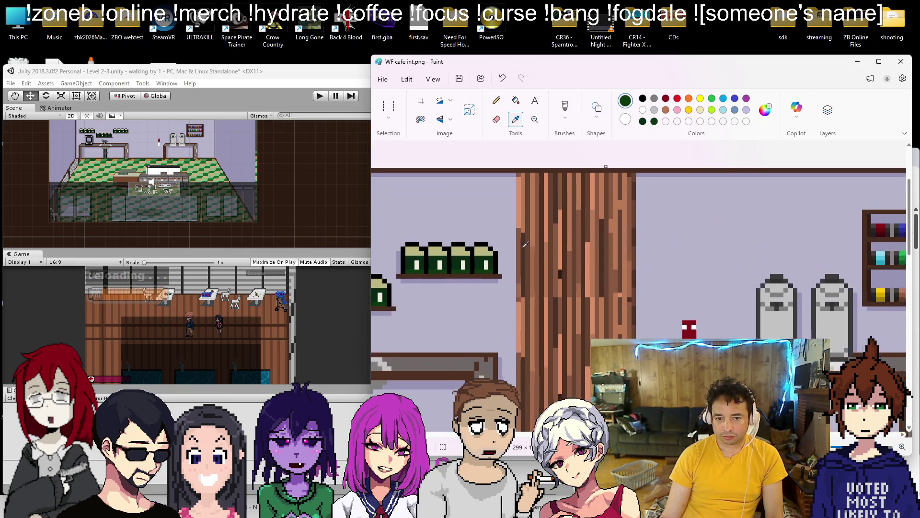
left_click_drag(516, 169, 637, 175)
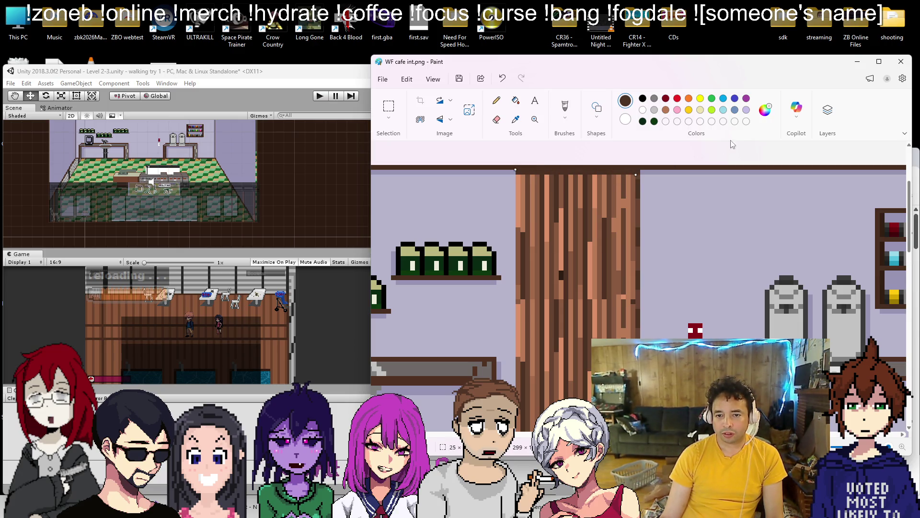
left_click(515, 119)
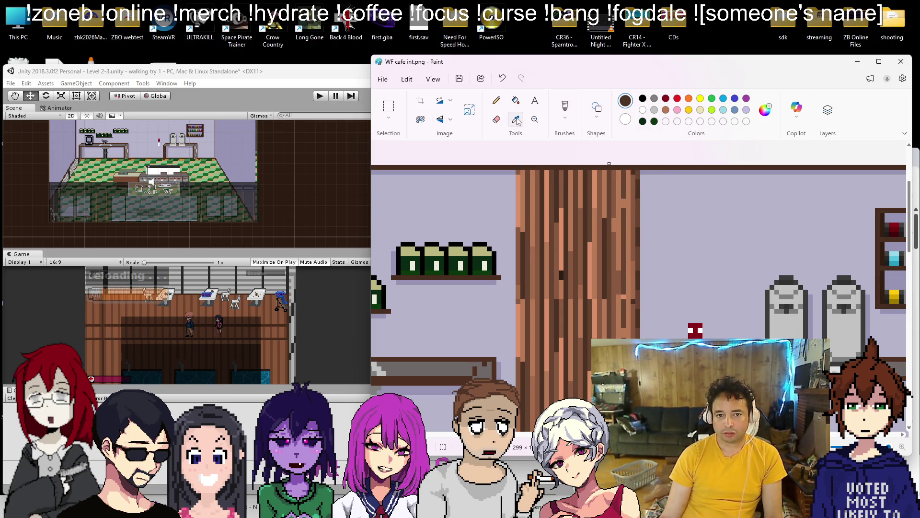
left_click(638, 176)
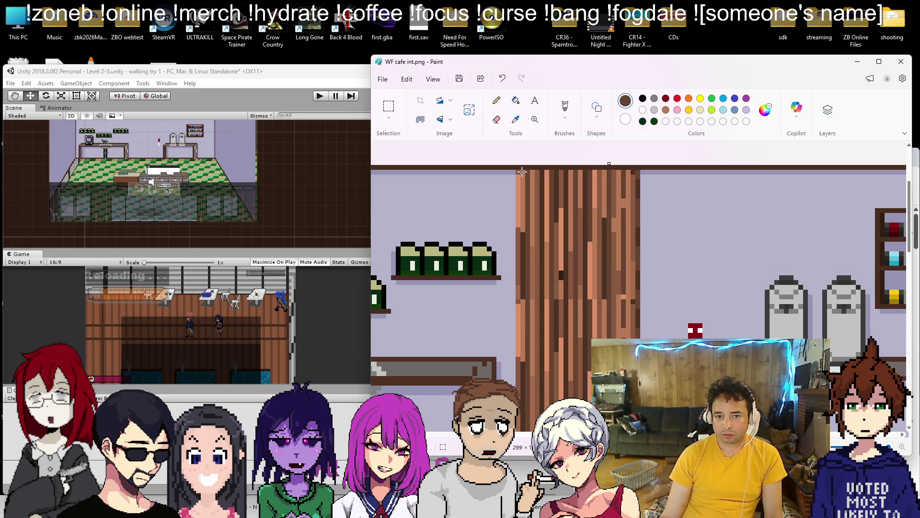
scroll(525, 293, "down", 5)
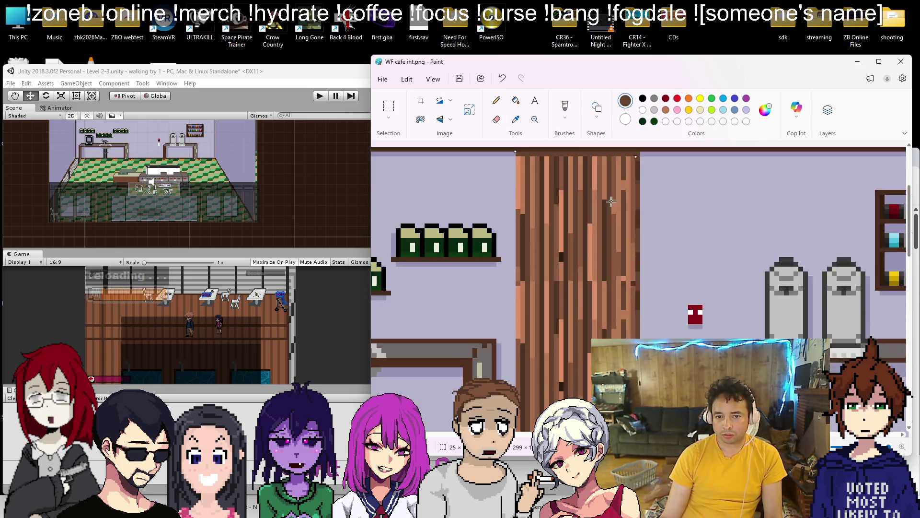
mouse_move(519, 293)
left_mouse_down()
mouse_move(649, 289)
mouse_move(523, 300)
mouse_move(633, 291)
left_mouse_up()
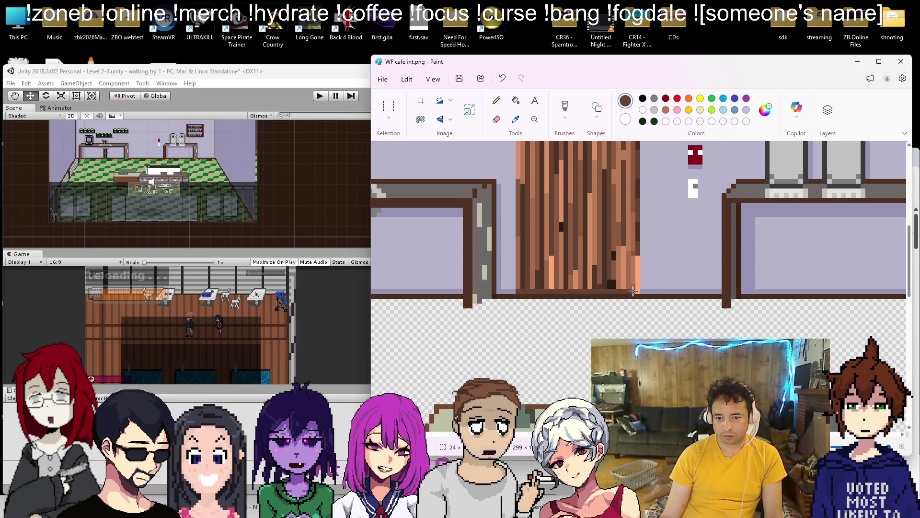
scroll(688, 254, "down", 3)
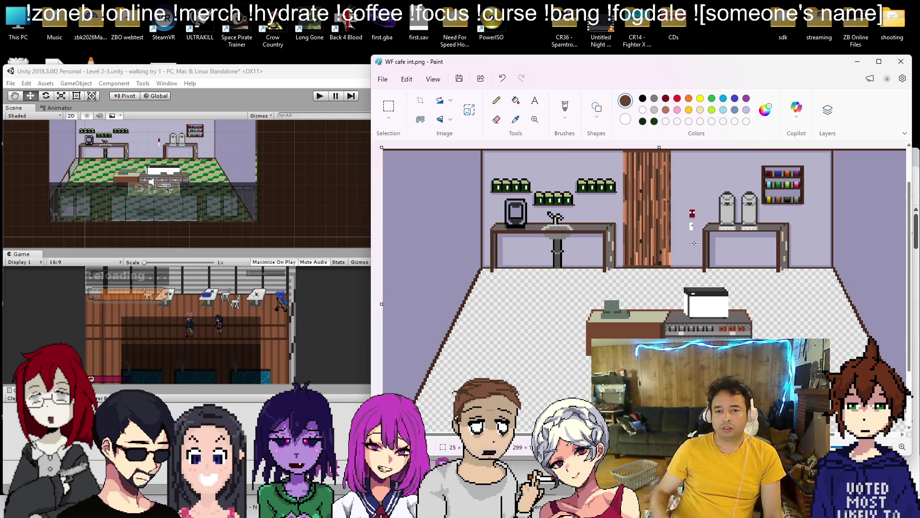
Fill the coffee machine's interior with light grey
scroll(712, 224, "up", 1, "ctrl")
left_click(654, 110)
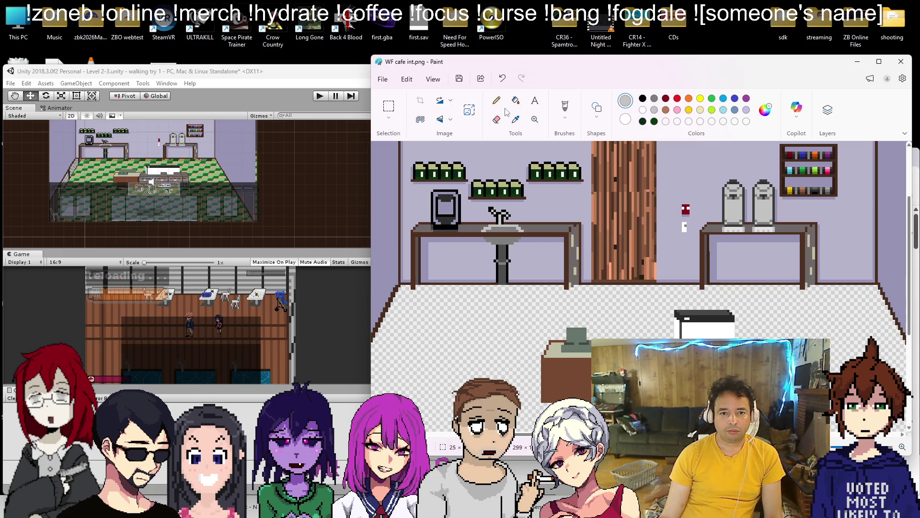
left_click(515, 101)
left_click(444, 202)
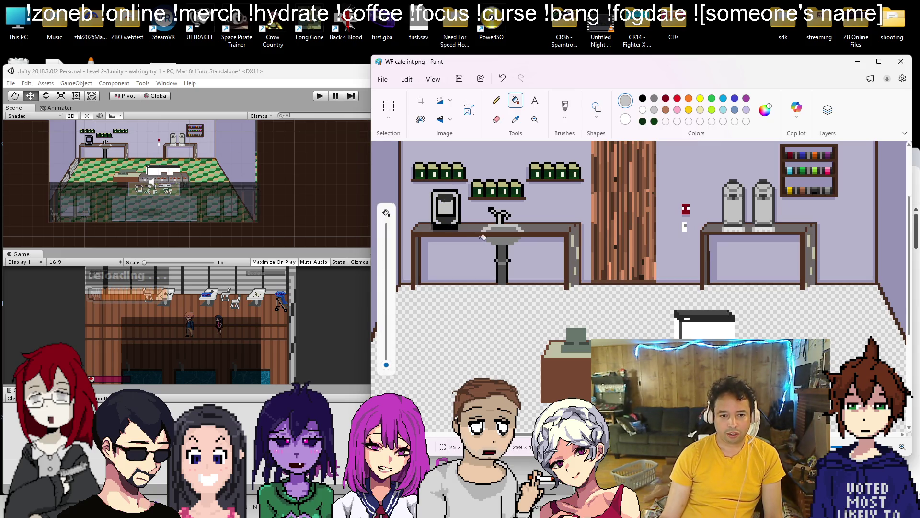
Fill the left wall with the door's brown colour
scroll(517, 231, "up", 2)
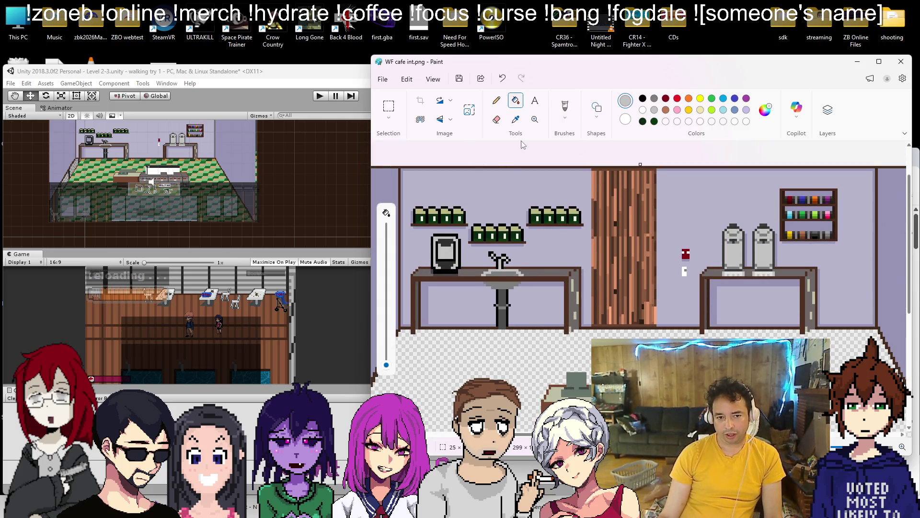
left_click(515, 119)
left_click(490, 202)
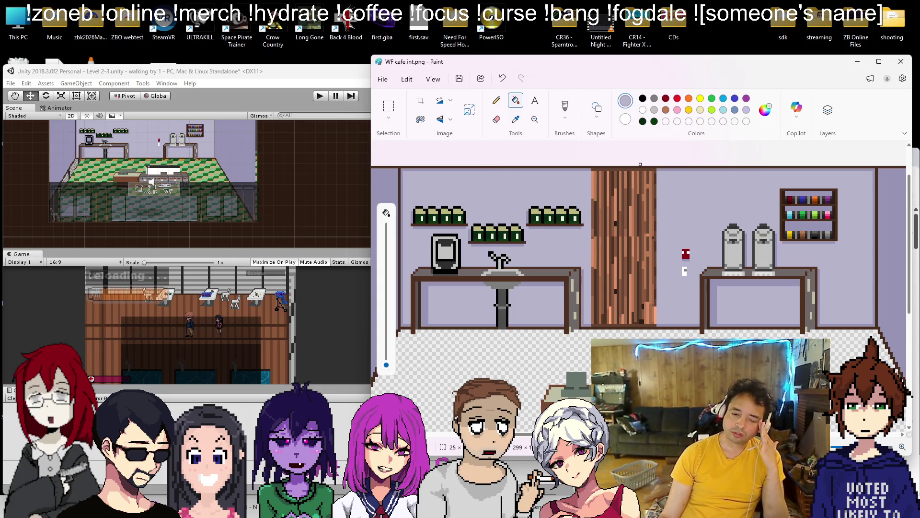
scroll(480, 234, "left", 3)
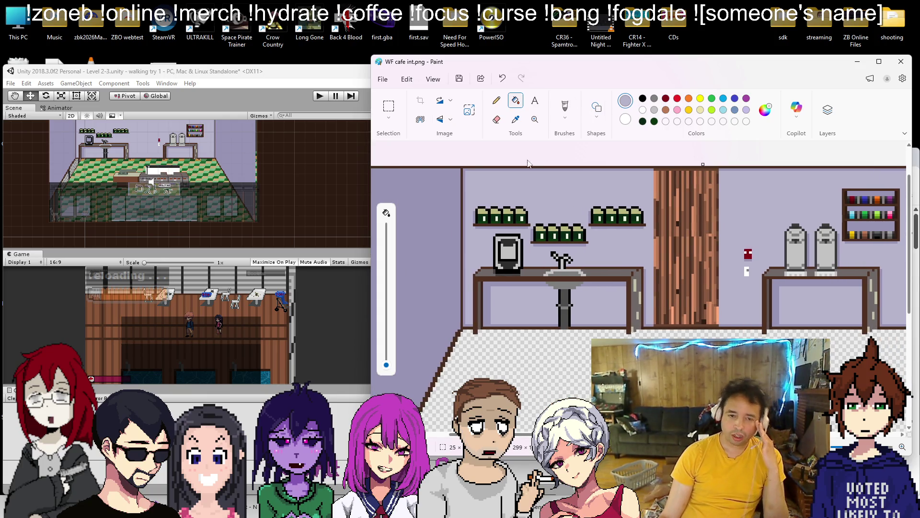
left_click(516, 119)
left_click(691, 194)
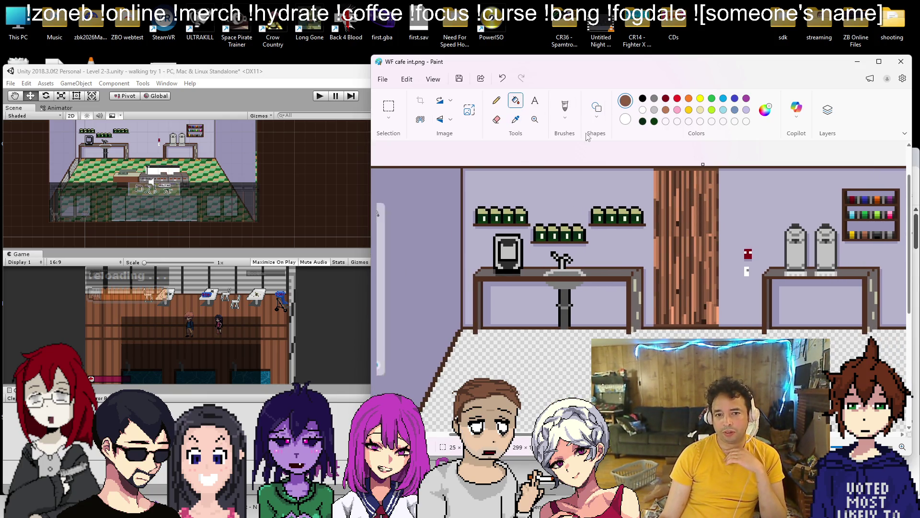
left_click(403, 259)
Sample the lavender wall colour and bucket-fill the space under the left counter
scroll(661, 291, "down", 2)
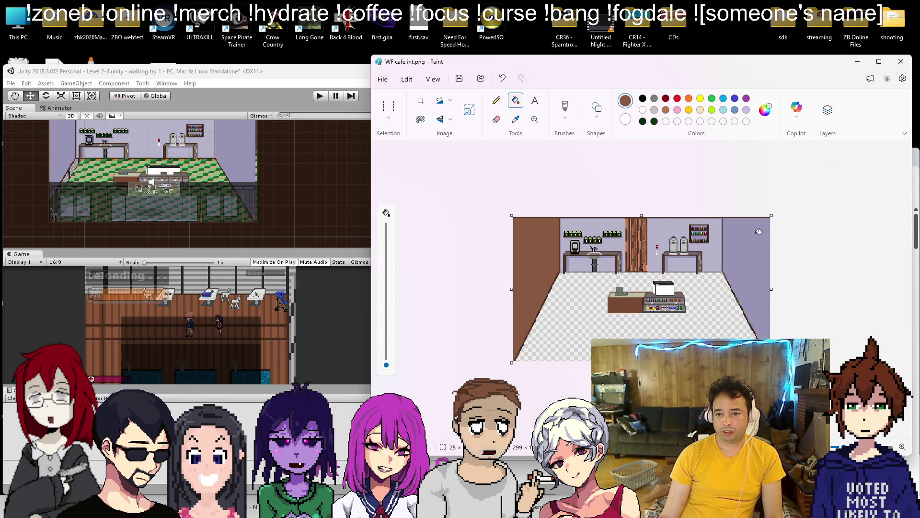
scroll(576, 238, "up", 1)
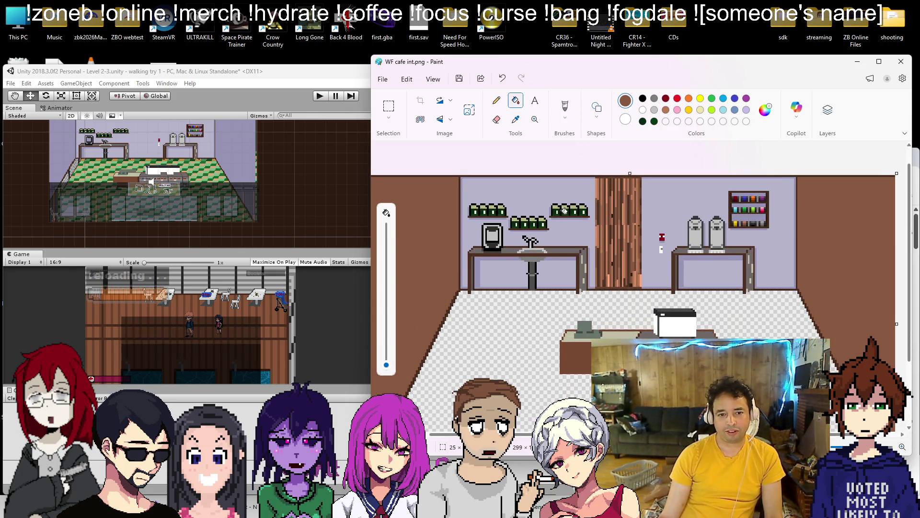
scroll(514, 182, "up", 2)
left_click(515, 120)
left_click(415, 197)
left_click(432, 357)
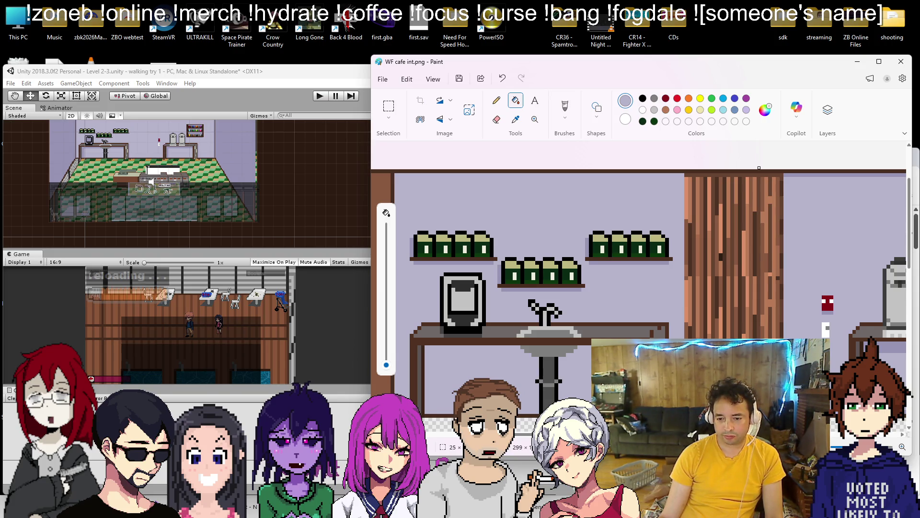
Repaint the strip between the grey machines and the shelf's bottom, lower, middle and top back sections
scroll(640, 292, "right", 5)
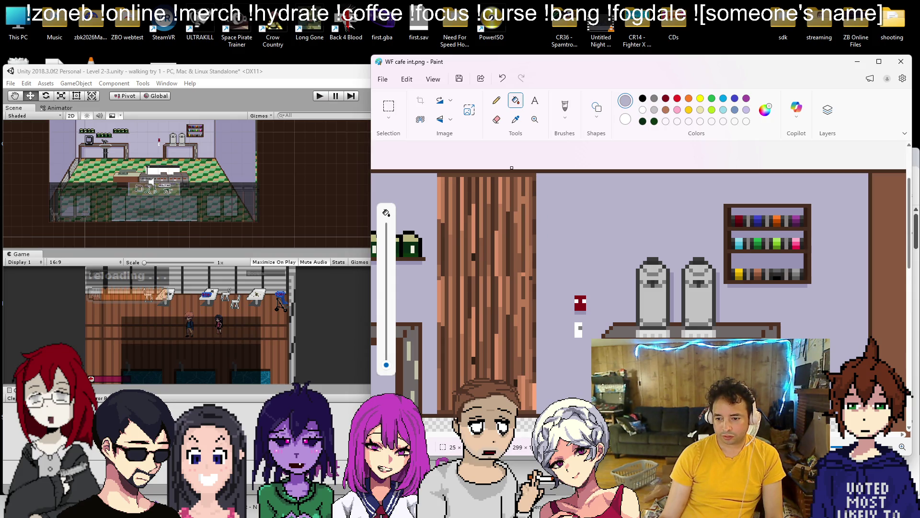
scroll(740, 332, "down", 3)
scroll(740, 333, "up", 4)
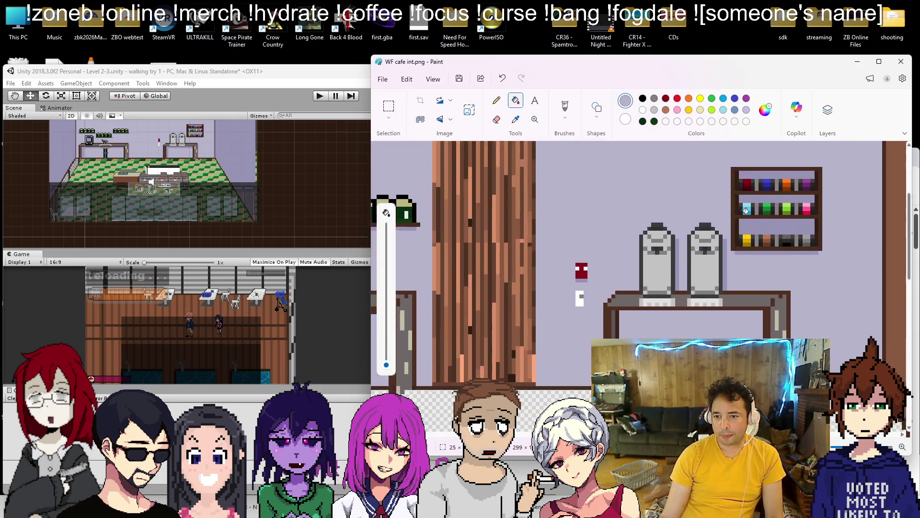
left_click(679, 317)
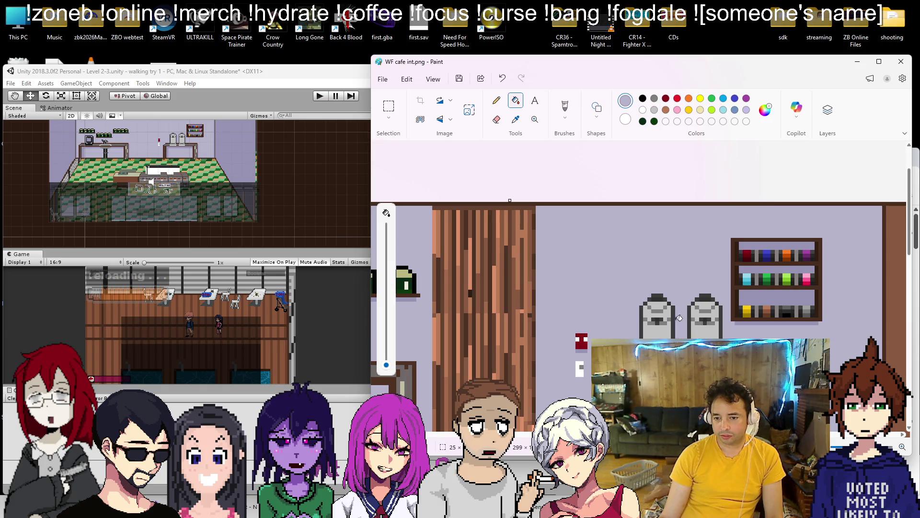
left_click(743, 322)
left_click(760, 294)
left_click(759, 270)
left_click(762, 241)
Repaint the dark strips and shadows around the top-left, middle and top-right bottle shelves
scroll(717, 286, "down", 2)
scroll(531, 230, "up", 3)
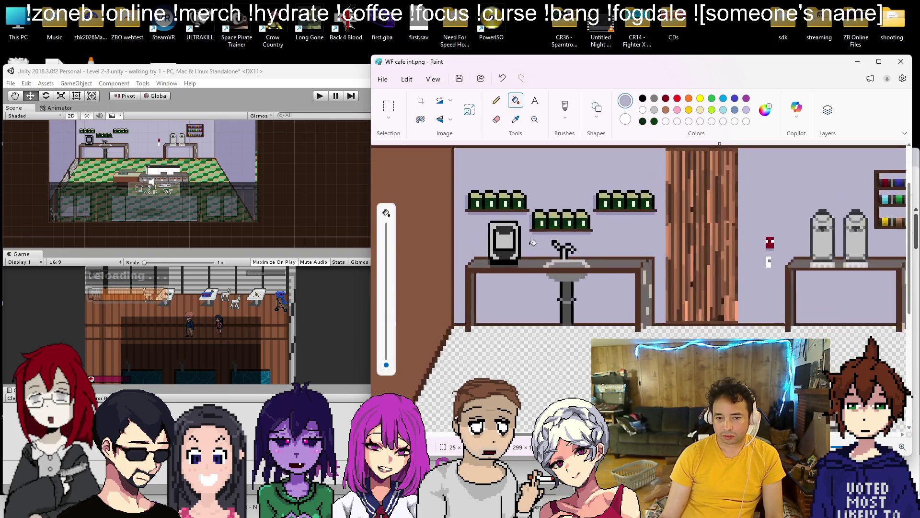
left_click(524, 196)
left_click(433, 176)
left_click(531, 217)
left_click(562, 224)
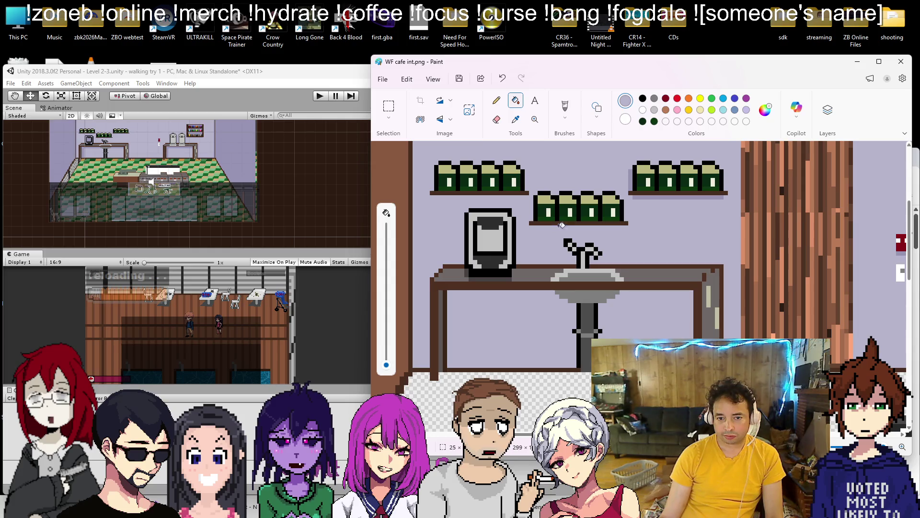
left_click(631, 180)
left_click(643, 193)
key("ctrl+z")
left_click(645, 197)
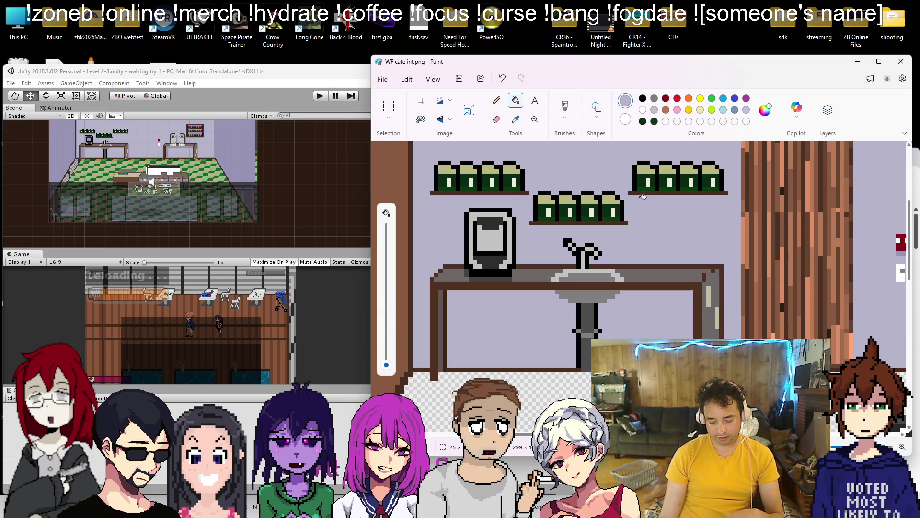
scroll(643, 193, "down", 3)
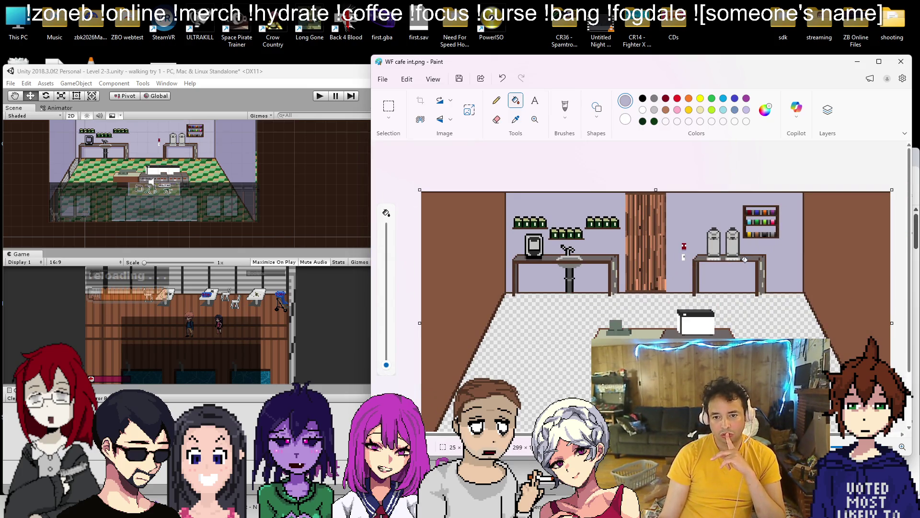
Begin a PNG save into shooting\Spritesheets\Textures, then abandon that save dialog
left_click(383, 79)
mouse_move(431, 174)
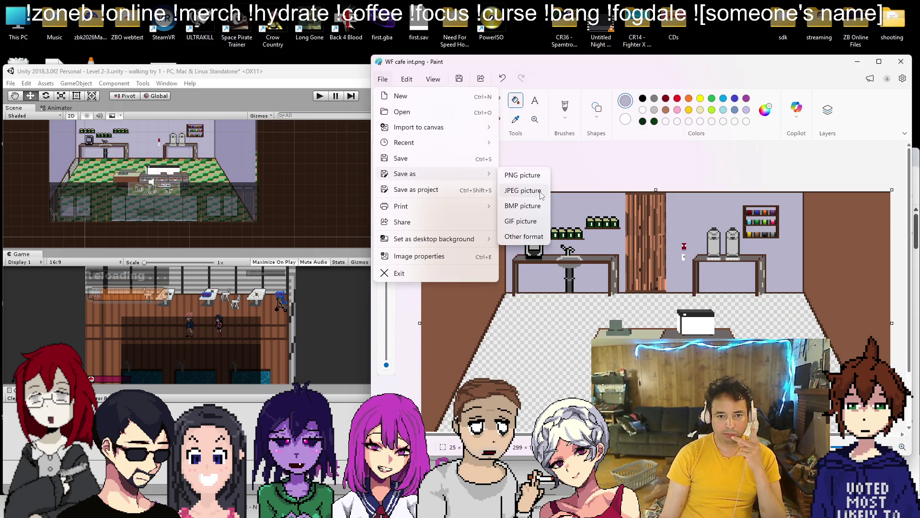
left_click(537, 176)
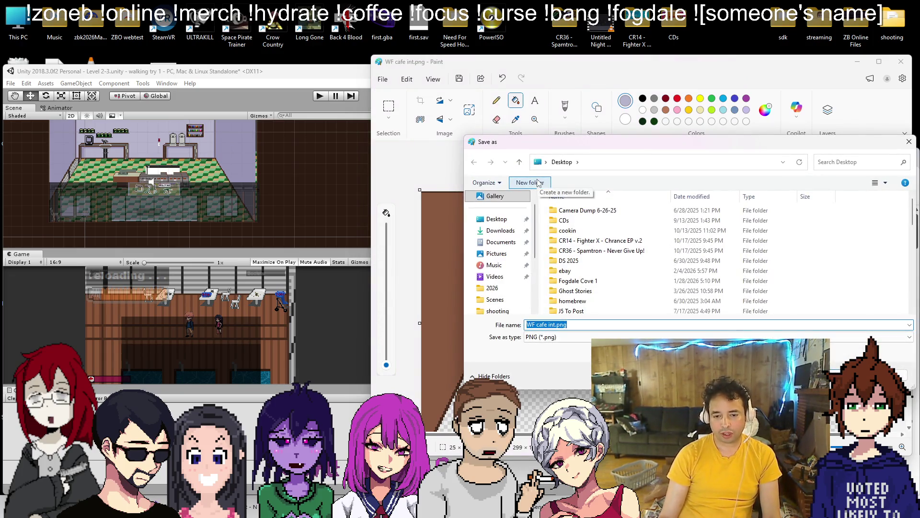
scroll(597, 240, "down", 5)
double_click(597, 241)
scroll(597, 240, "down", 5)
double_click(596, 240)
double_click(596, 240)
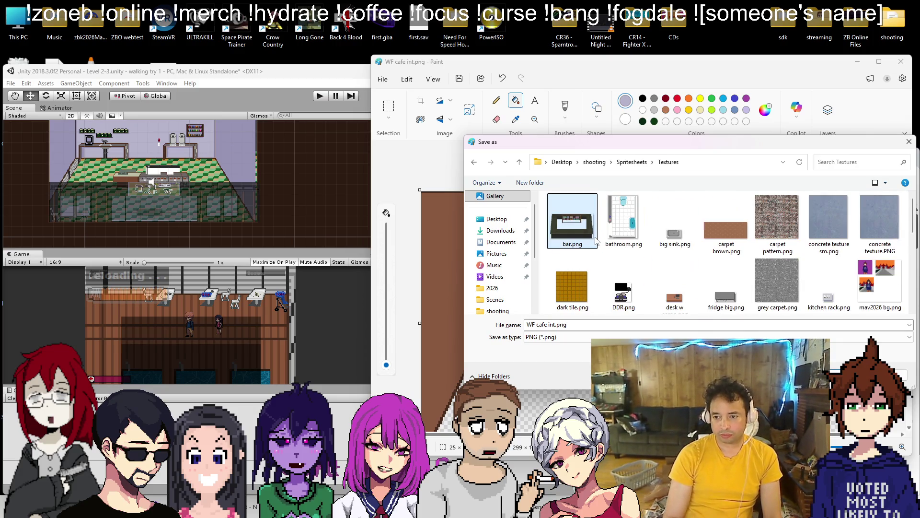
left_click(546, 324)
type("ver")
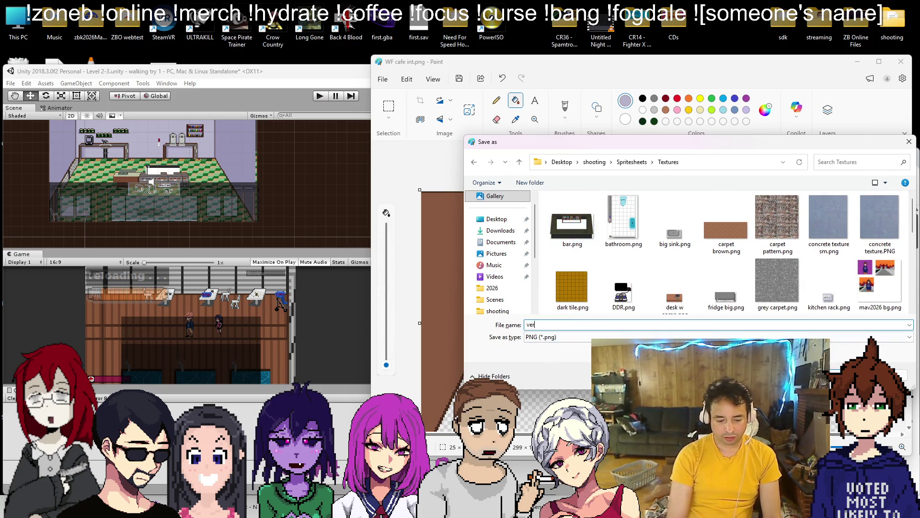
type("wood wall")
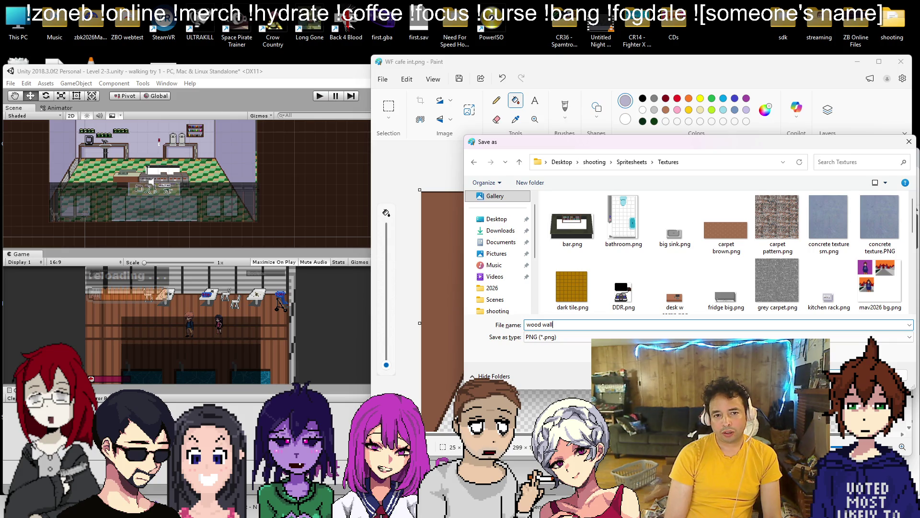
key("Return")
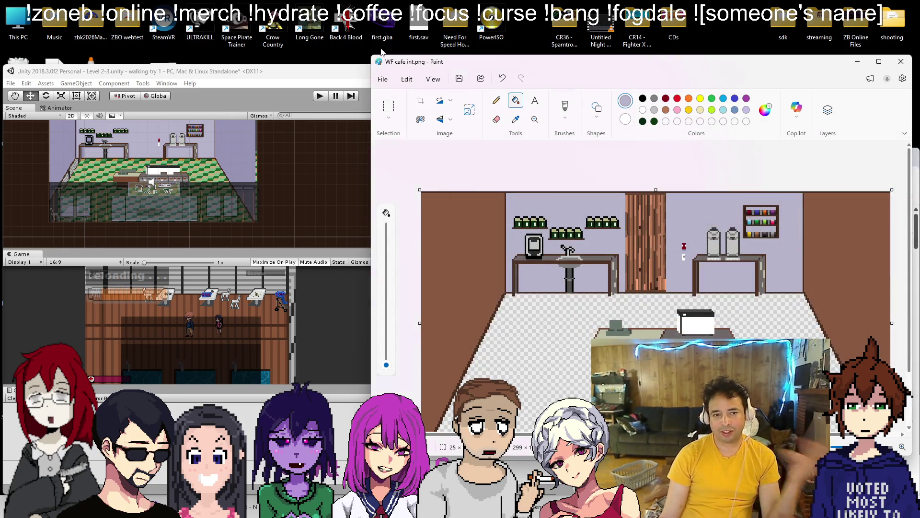
Restart Save as PNG and navigate into the shooting and Spritesheets folders
left_click(383, 79)
mouse_move(405, 173)
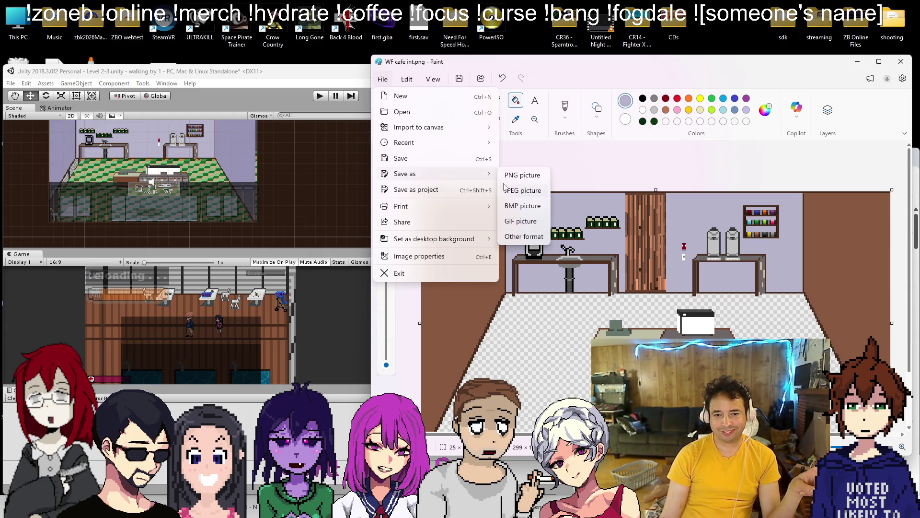
left_click(522, 175)
left_click(582, 240)
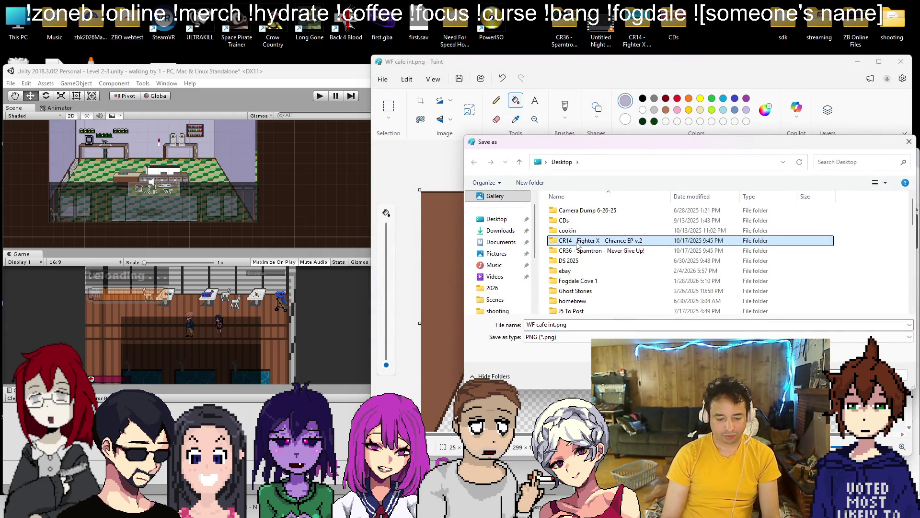
type("sh")
key("Return")
key("Return")
type("t")
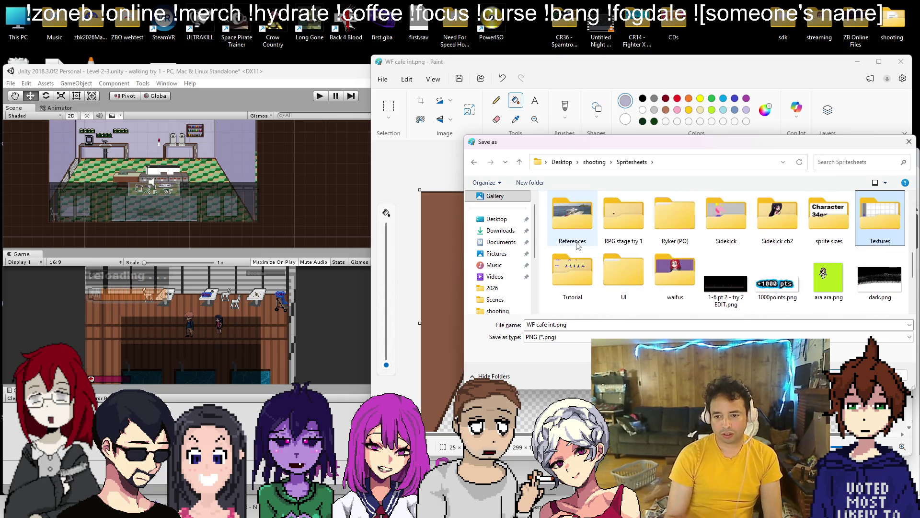
key("Return")
key("Return")
Save the image as 'wood wall texture.png' in Textures, correcting the path error
left_click(383, 79)
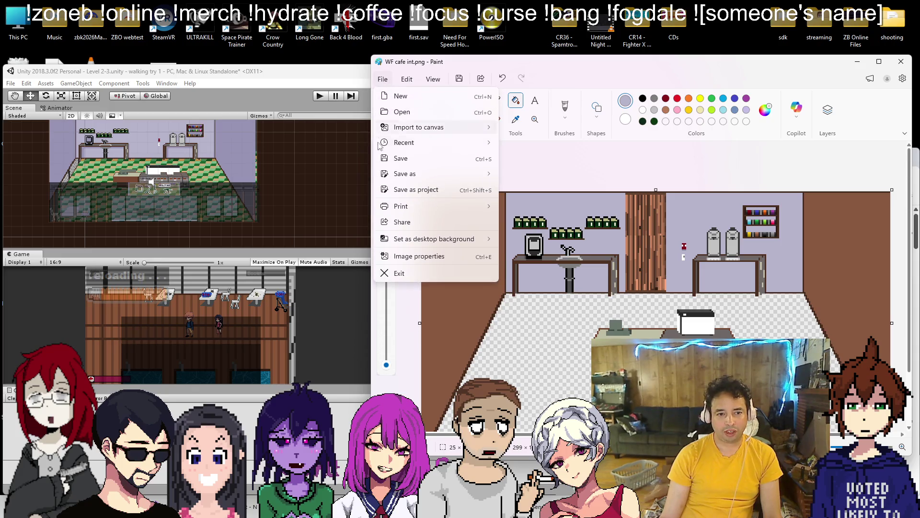
mouse_move(431, 174)
left_click(516, 177)
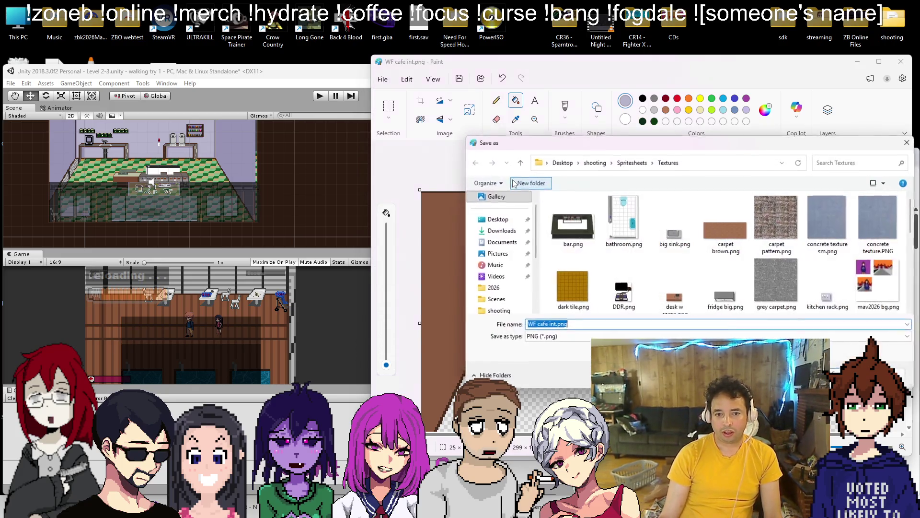
type("wood wall t")
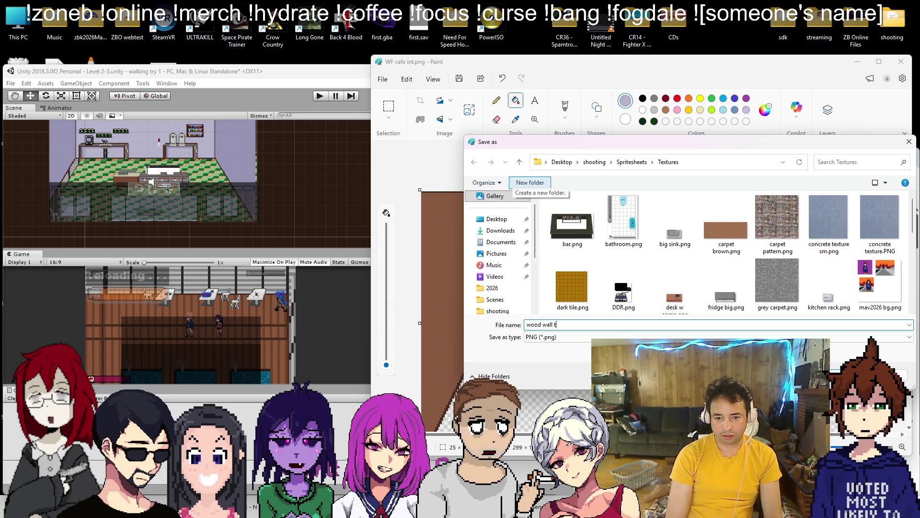
type("exture\\")
key("Return")
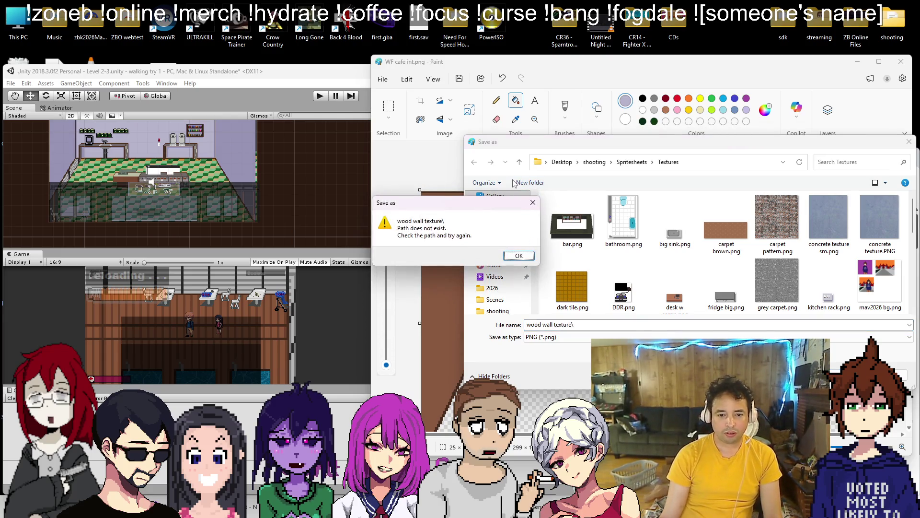
key("Return")
key("BackSpace")
key("Return")
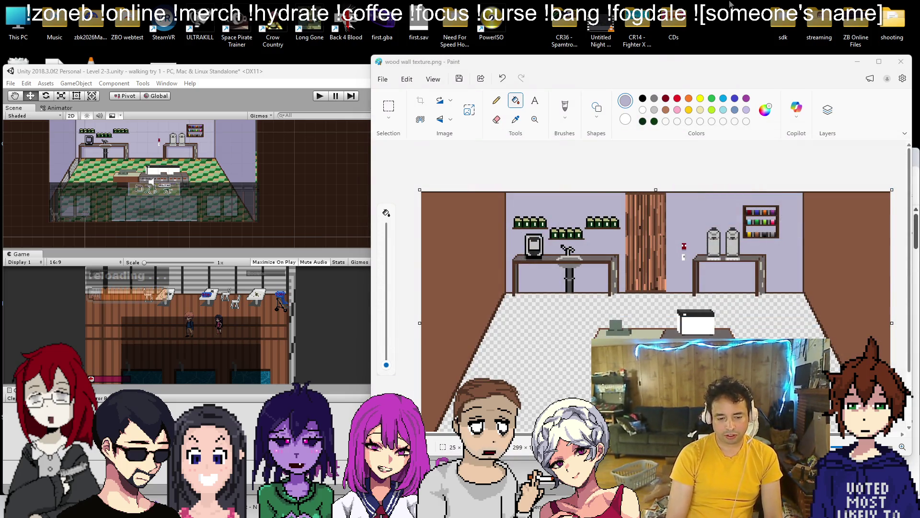
double_click(892, 21)
Browse File Explorer from shooting into Spritesheets\Textures, then return to Paint
scroll(592, 249, "down", 5)
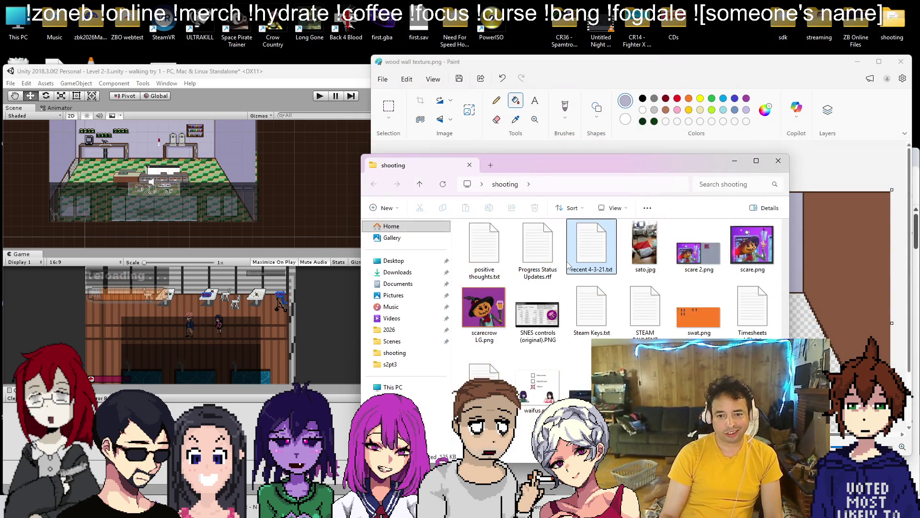
double_click(590, 247)
left_click(608, 251)
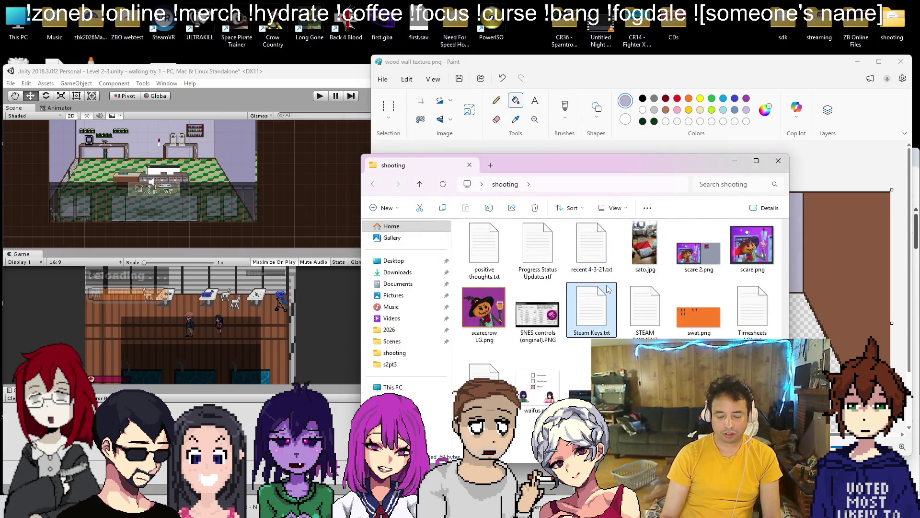
type("sp")
key("Return")
type("te")
key("Return")
type("d")
key("Left")
type("w")
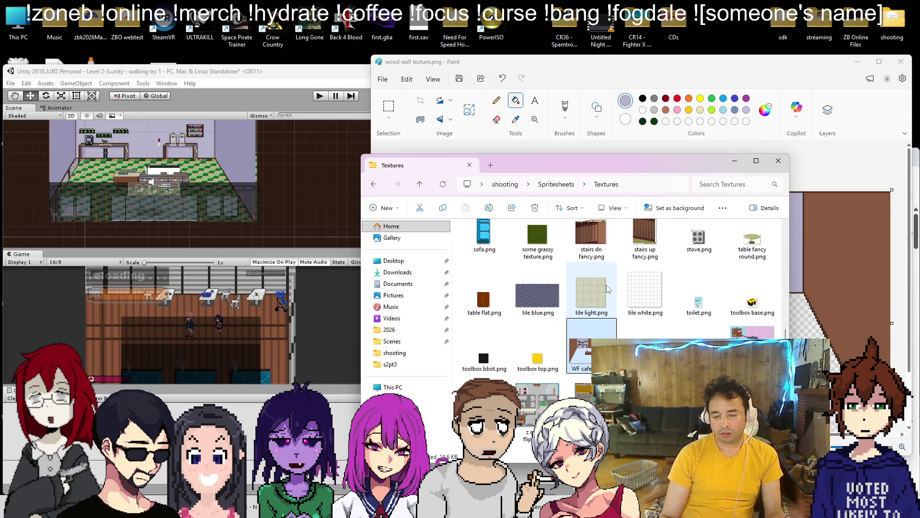
left_click(722, 67)
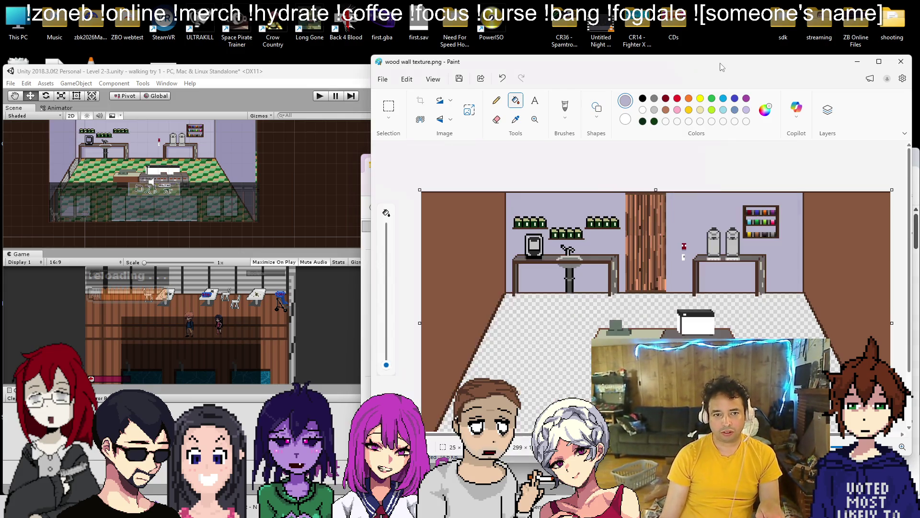
Crop wood wall texture to the 26 x 61 wooden door strip and close Paint
scroll(676, 308, "up", 2)
scroll(450, 151, "up", 2)
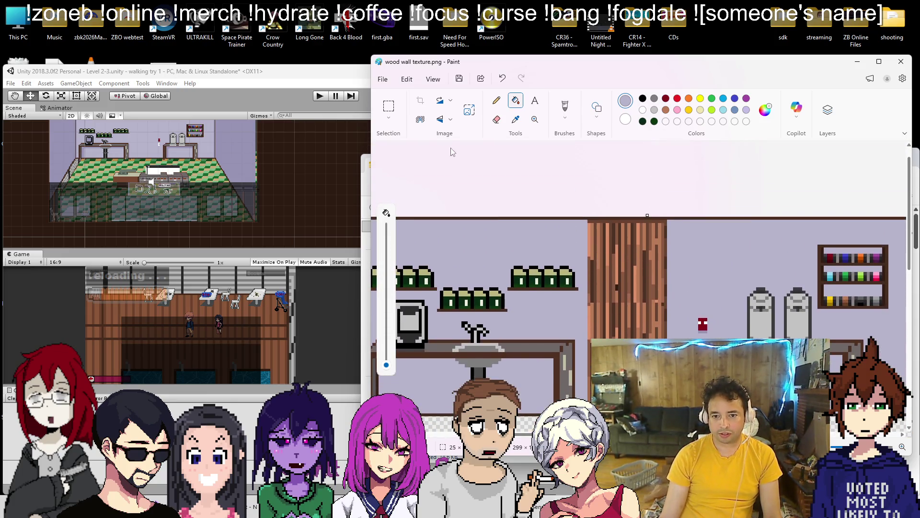
left_click(394, 110)
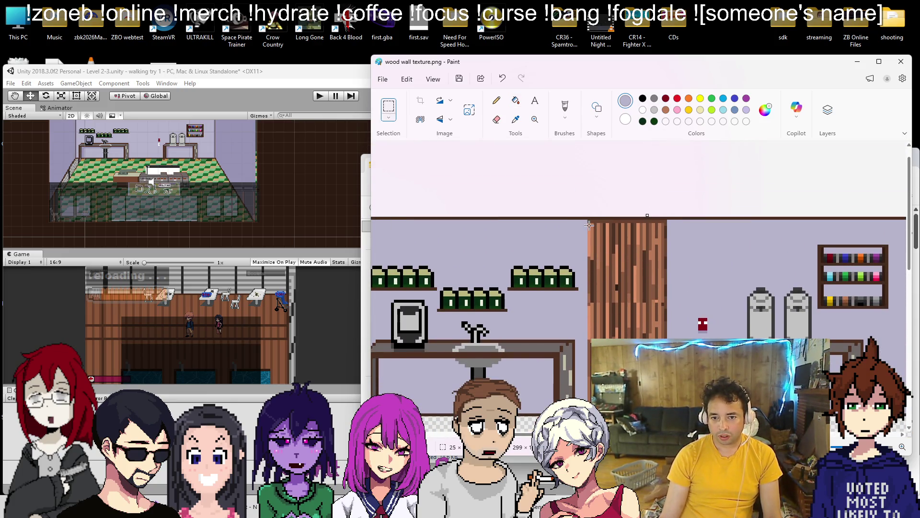
left_click_drag(669, 399, 667, 400)
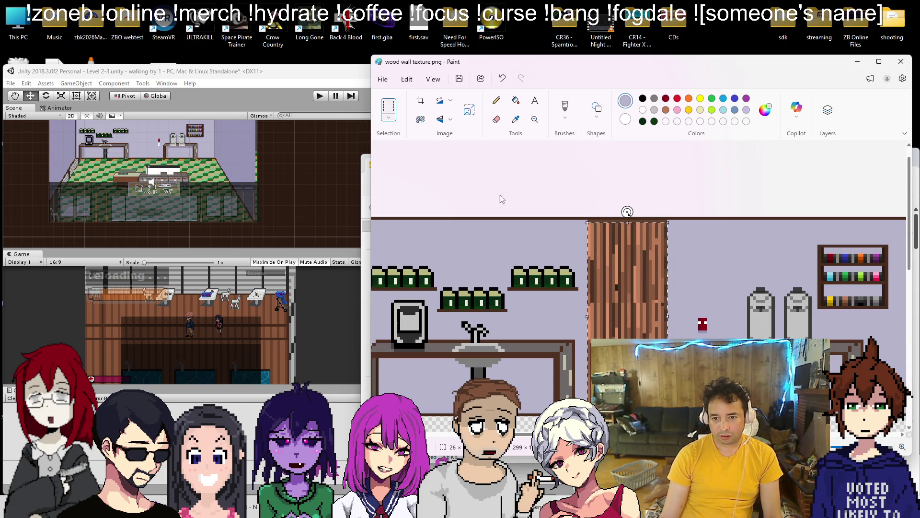
left_click(420, 100)
left_click(900, 61)
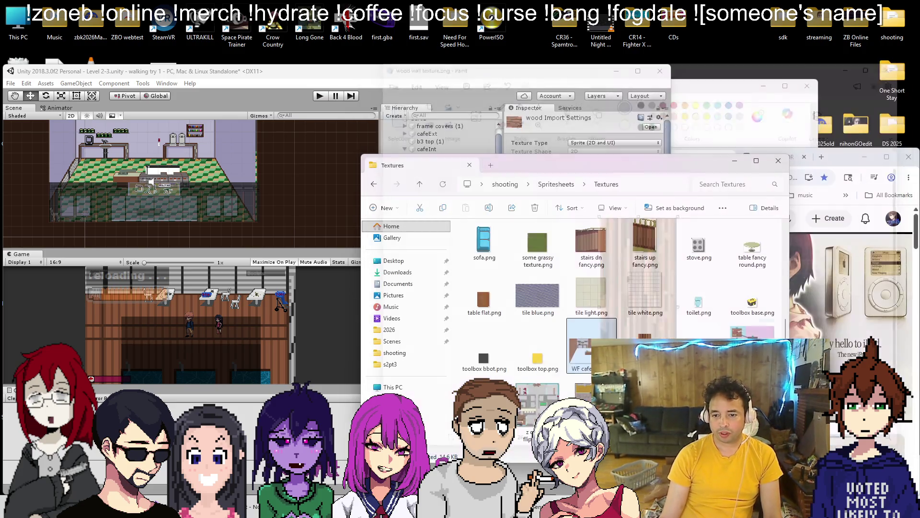
Open WF cafe int.png, delete the wooden back-wall panel and fill it lavender
double_click(582, 350)
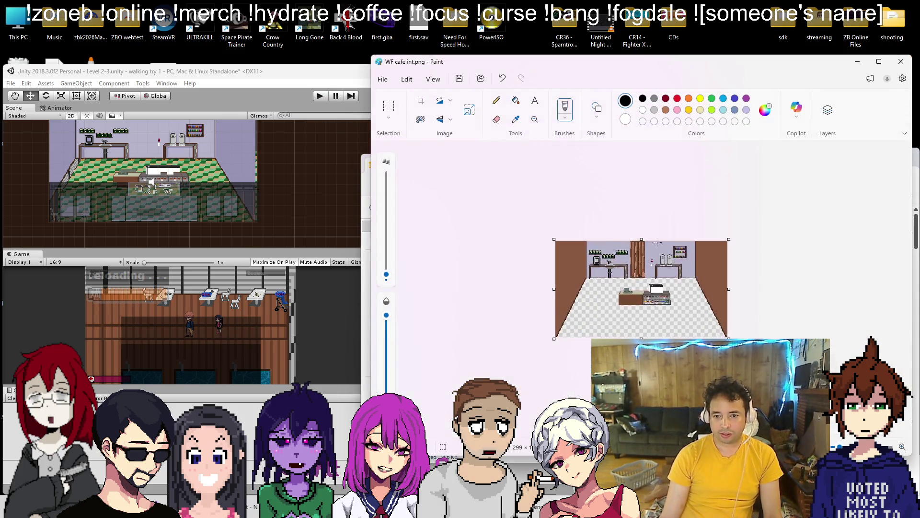
scroll(525, 209, "up", 3)
scroll(525, 208, "down", 2)
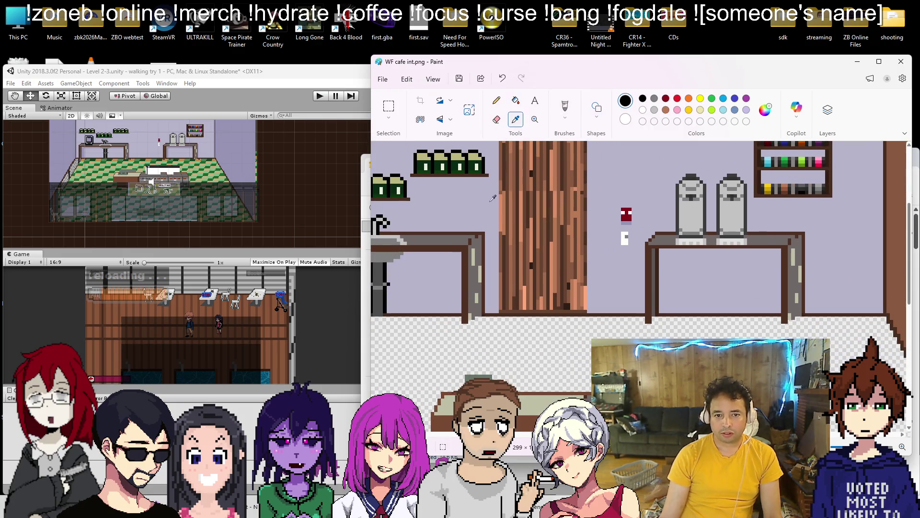
scroll(484, 202, "up", 2)
left_click(389, 106)
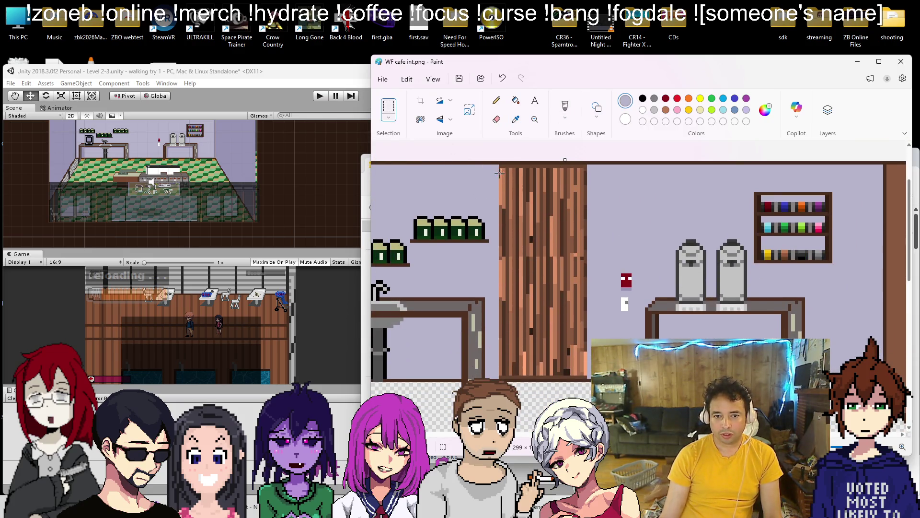
left_click_drag(500, 169, 593, 376)
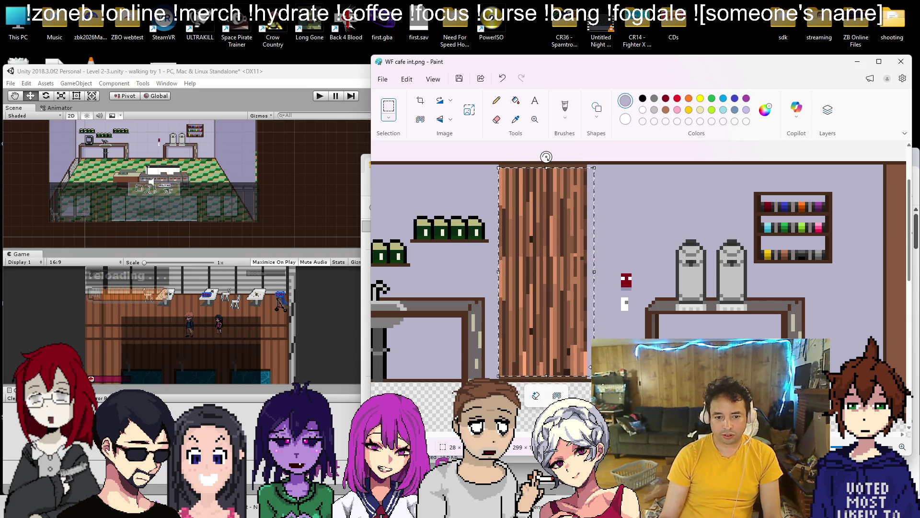
key("Delete")
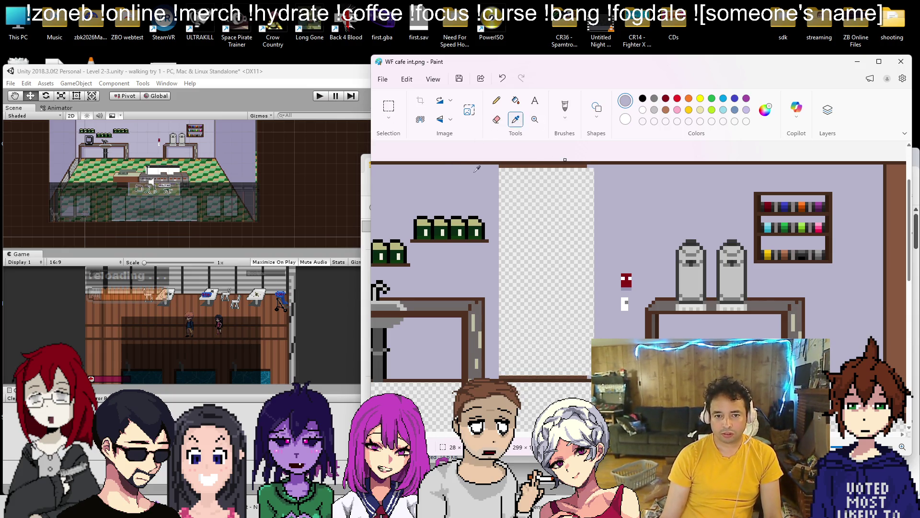
left_click(516, 100)
left_click(546, 269)
Draw a brown trim line, sampled from the image, along the wall's top edge
left_click(515, 119)
left_click(599, 164)
left_click(602, 129)
left_click(534, 131)
left_click(602, 127)
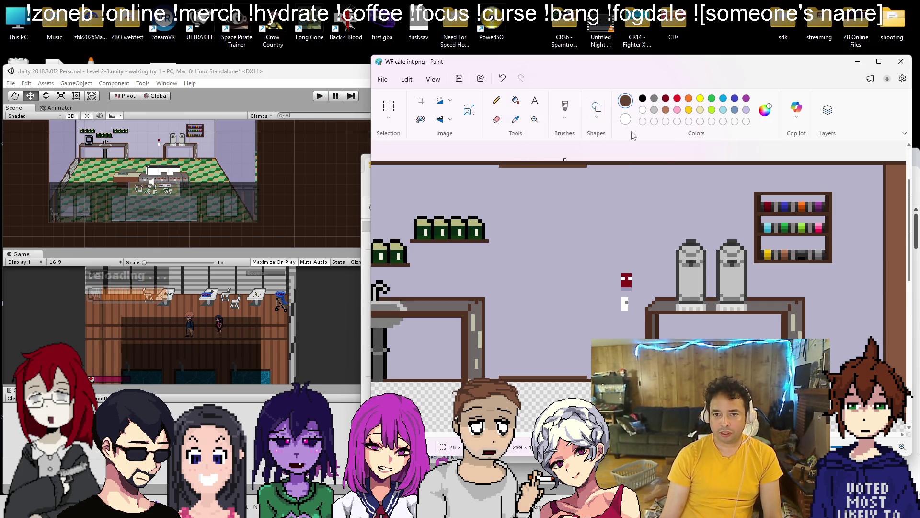
left_click(656, 139)
left_click(656, 169)
left_click_drag(519, 166, 890, 166)
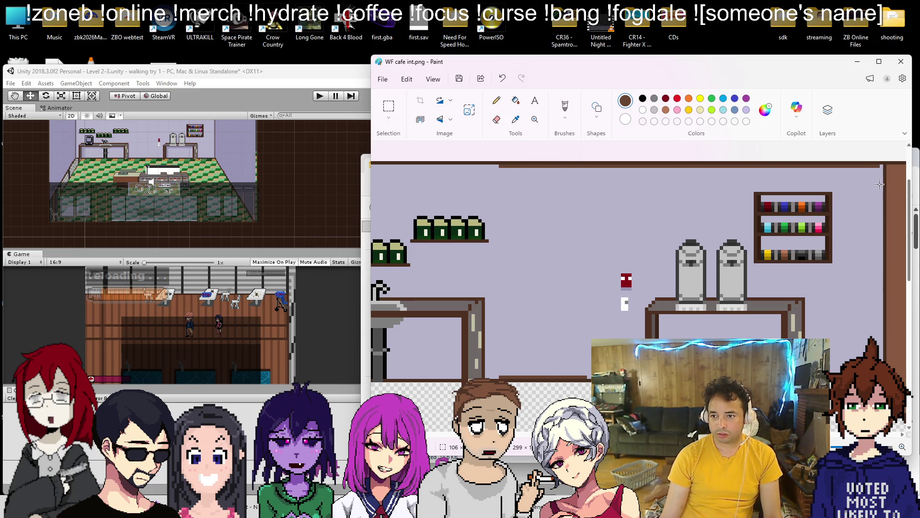
scroll(633, 156, "left", 5)
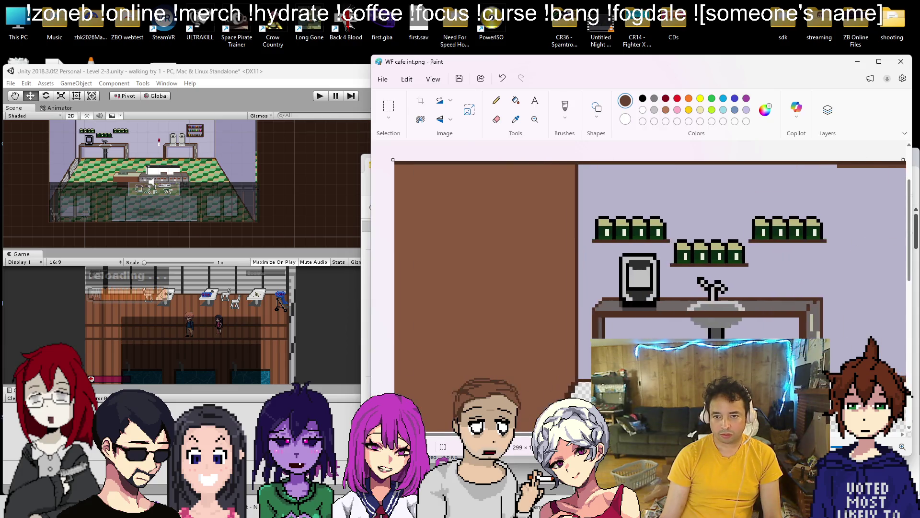
Extend the brown top border leftward and the floor line rightward, then close the image
left_click_drag(744, 165, 496, 166)
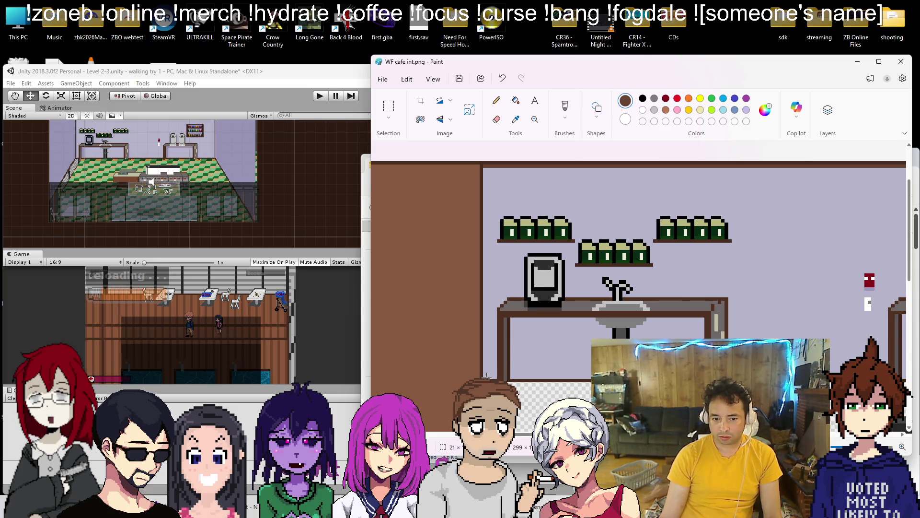
left_click_drag(550, 377, 595, 377)
scroll(510, 375, "right", 8)
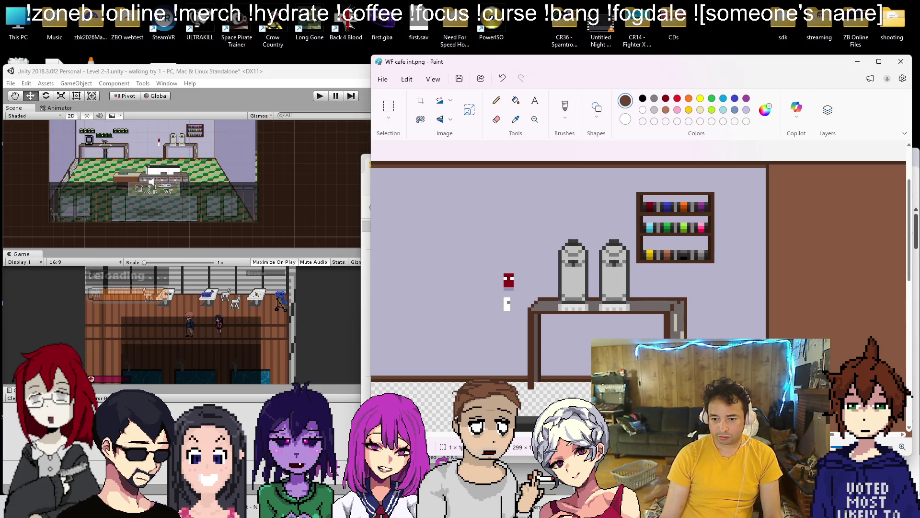
scroll(641, 288, "down", 3)
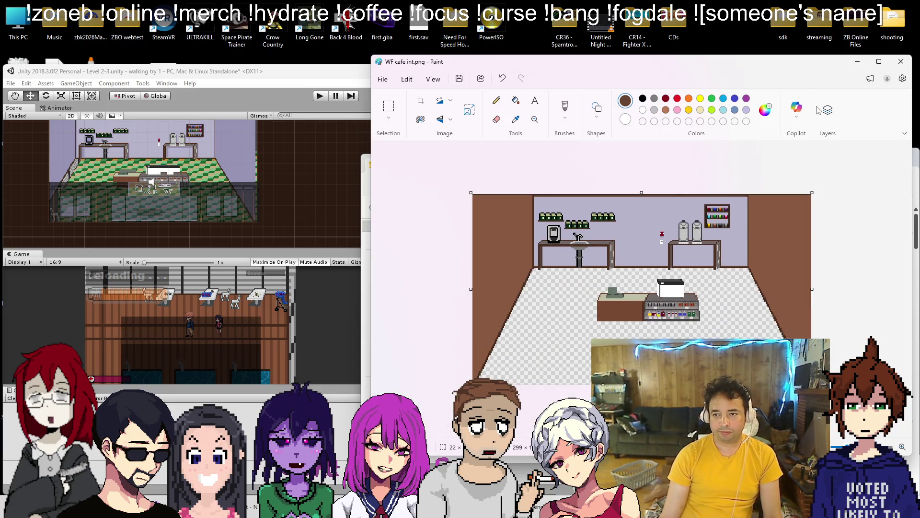
left_click(901, 61)
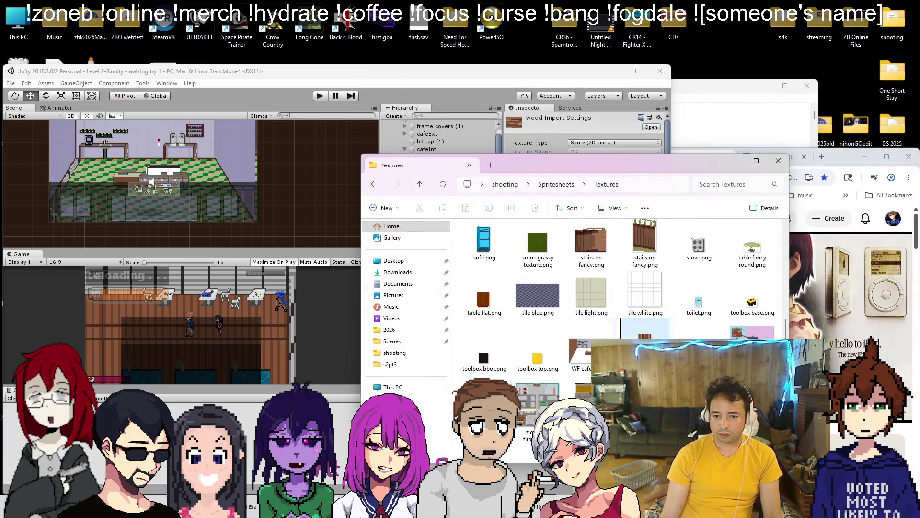
Clear the lavender back wall and counter fronts to transparency with Fuzzy Select
key("alt+Tab")
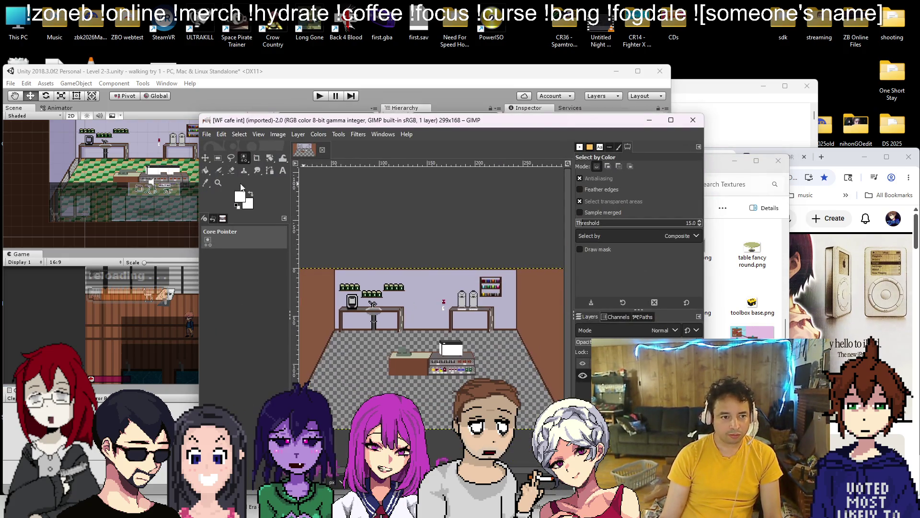
left_click(258, 159)
left_click(371, 276)
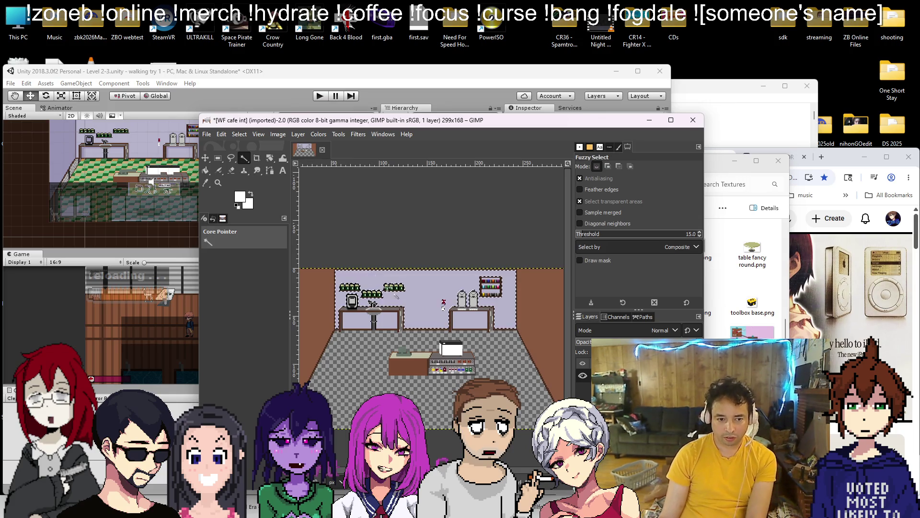
key("Delete")
key("Delete")
left_click(479, 316)
key("Delete")
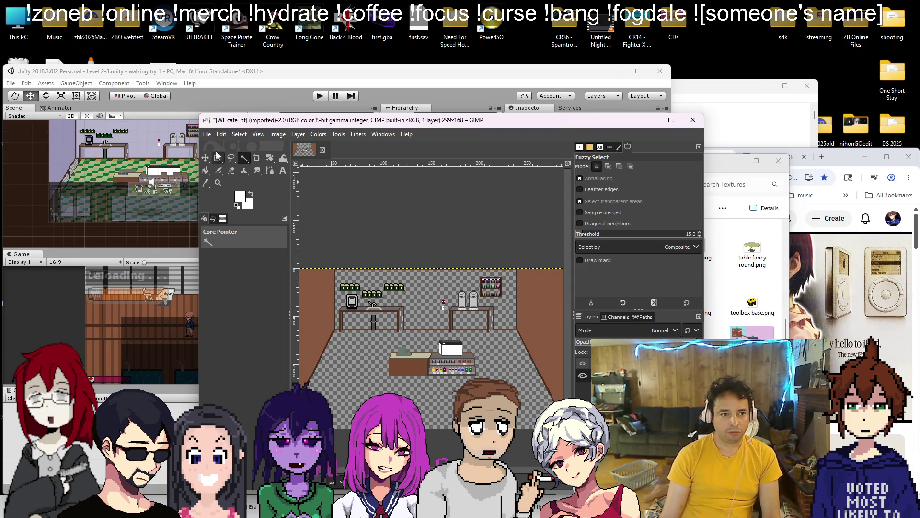
Overwrite WF cafe int.png, close the image without saving, and minimize GIMP
left_click(207, 134)
left_click(249, 283)
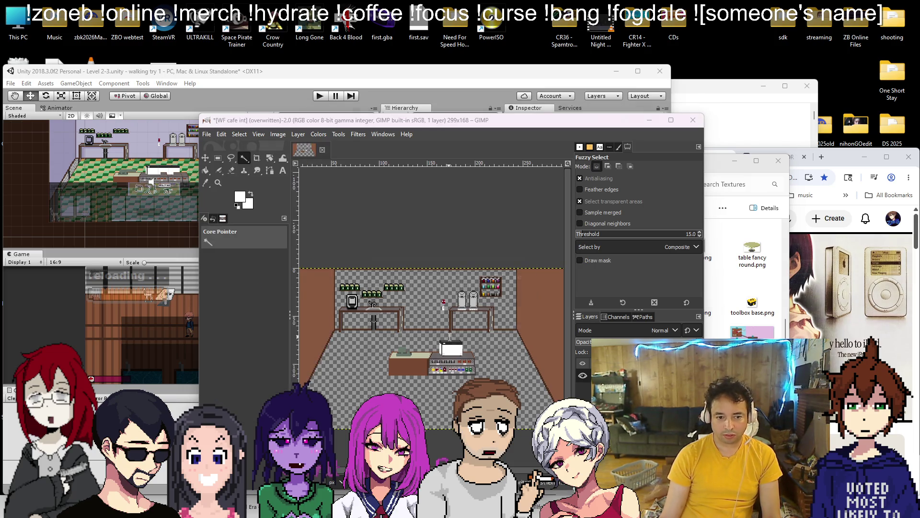
key("ctrl+w")
left_click(469, 378)
left_click(657, 121)
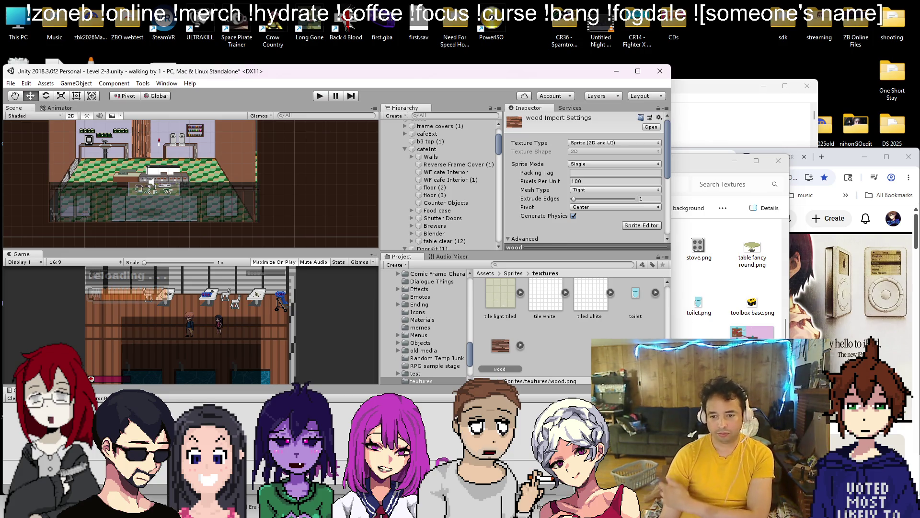
Import the wood wall texture PNG into the Unity textures folder
scroll(424, 343, "up", 5)
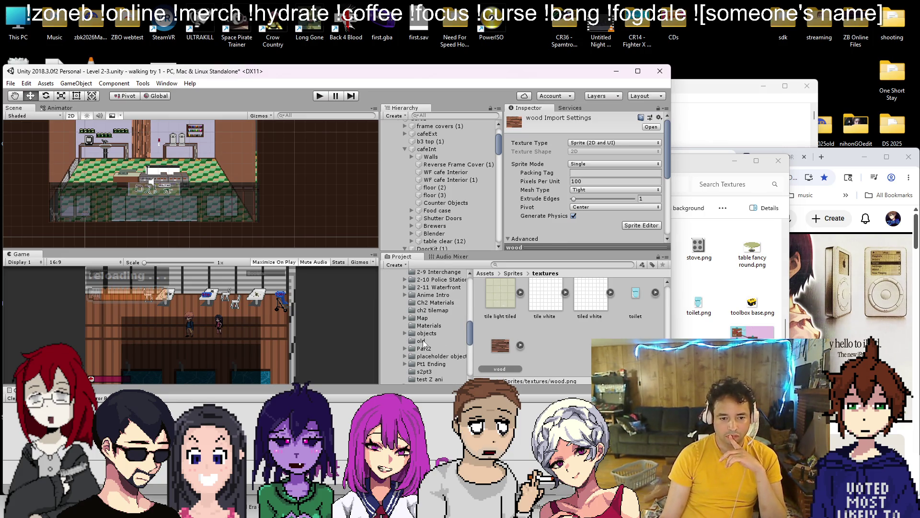
left_click(425, 372)
left_click(699, 335)
left_click_drag(571, 163, 741, 159)
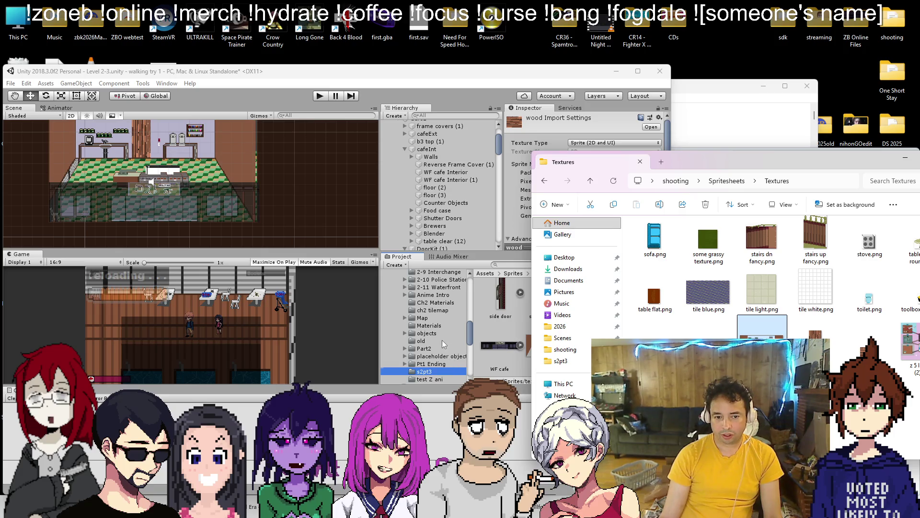
scroll(444, 343, "down", 5)
left_click(422, 323)
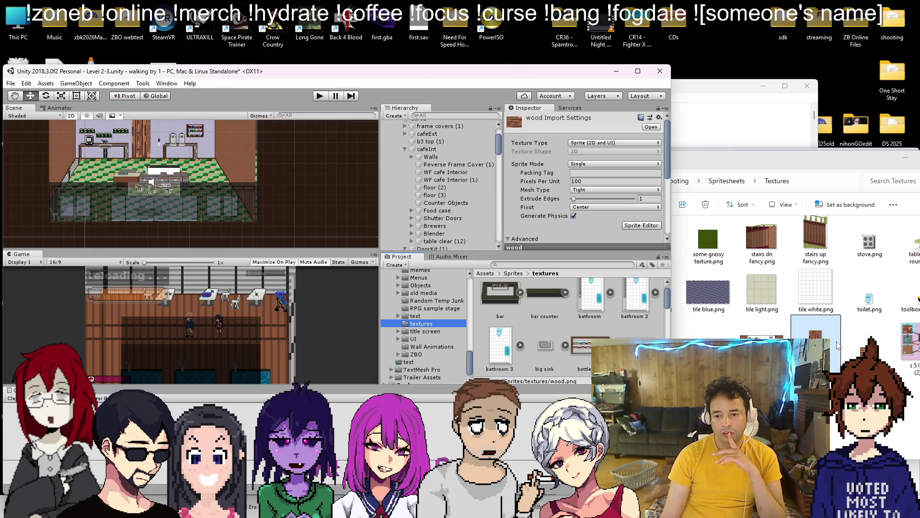
left_click_drag(828, 328, 582, 335)
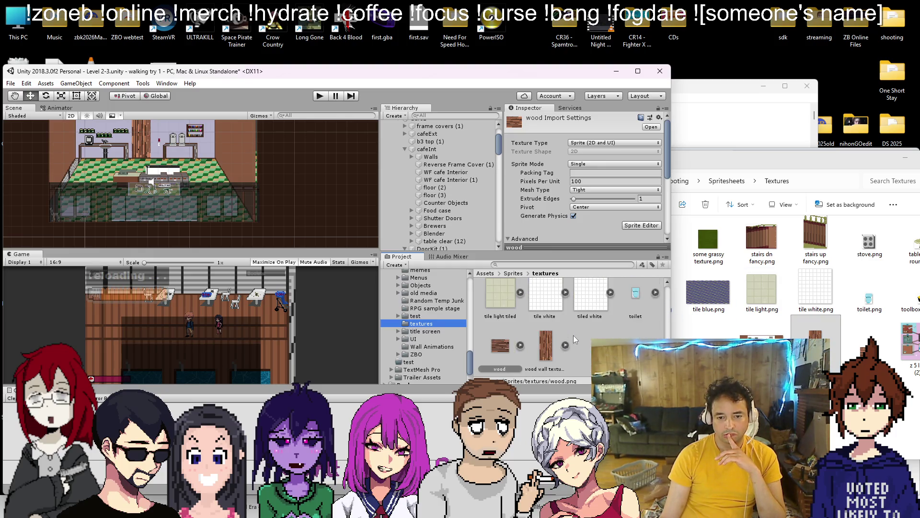
Set the wood wall texture to Point filtering with Compression None
left_click(556, 342)
scroll(588, 174, "down", 1)
left_click(592, 159)
left_click(594, 169)
left_click(597, 219)
left_click(600, 230)
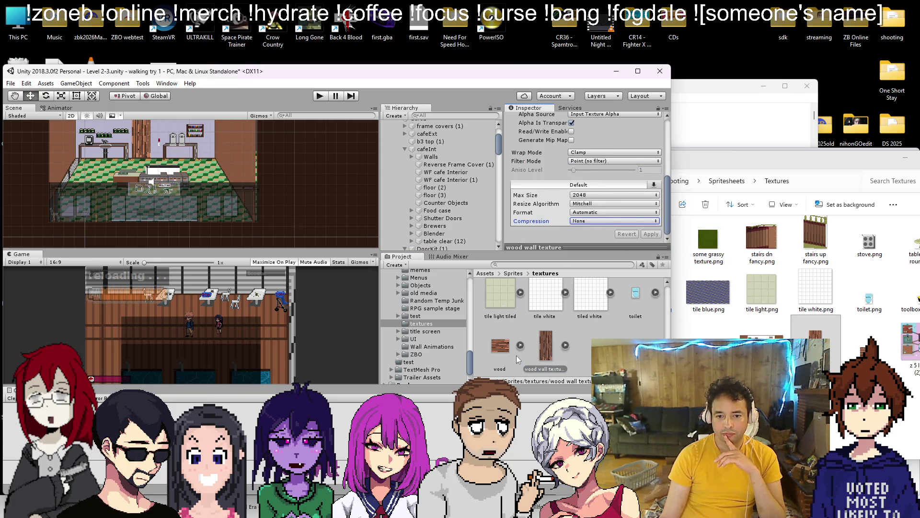
Duplicate it as 'wood wall tiled' and apply Repeat wrap mode
right_click(583, 343)
left_click(604, 155)
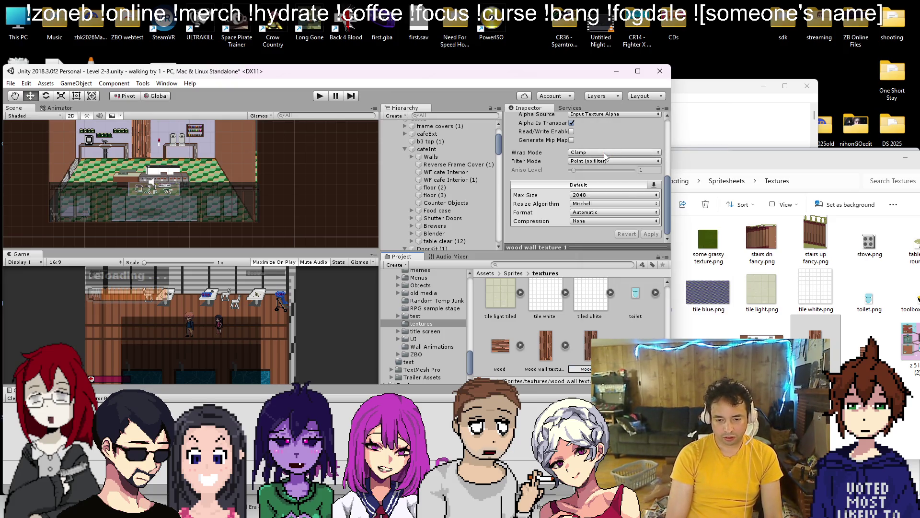
type("wall tiled")
key("Return")
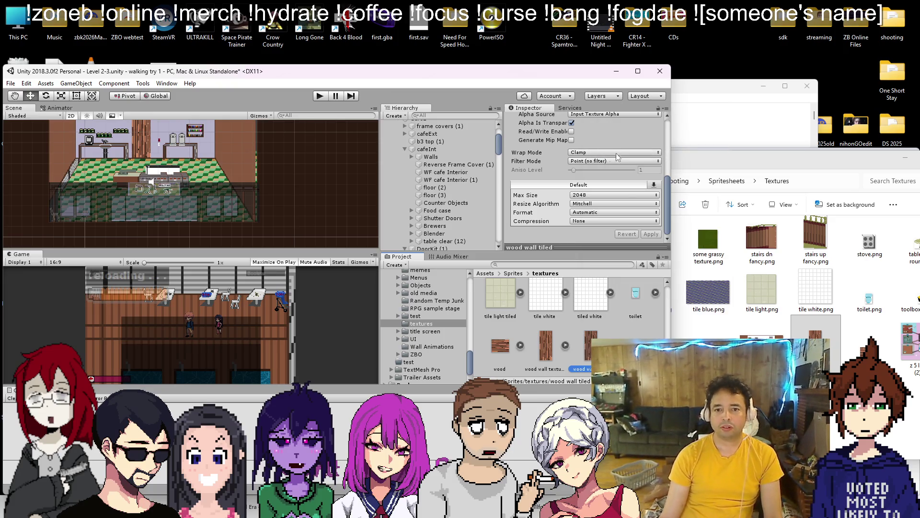
left_click(610, 152)
left_click(596, 160)
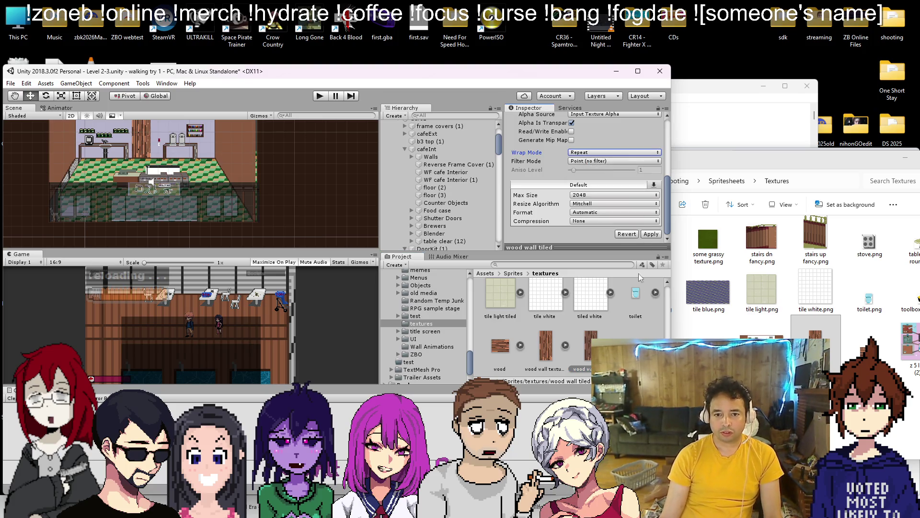
left_click(650, 235)
scroll(320, 199, "down", 2)
left_click_drag(321, 199, 354, 219)
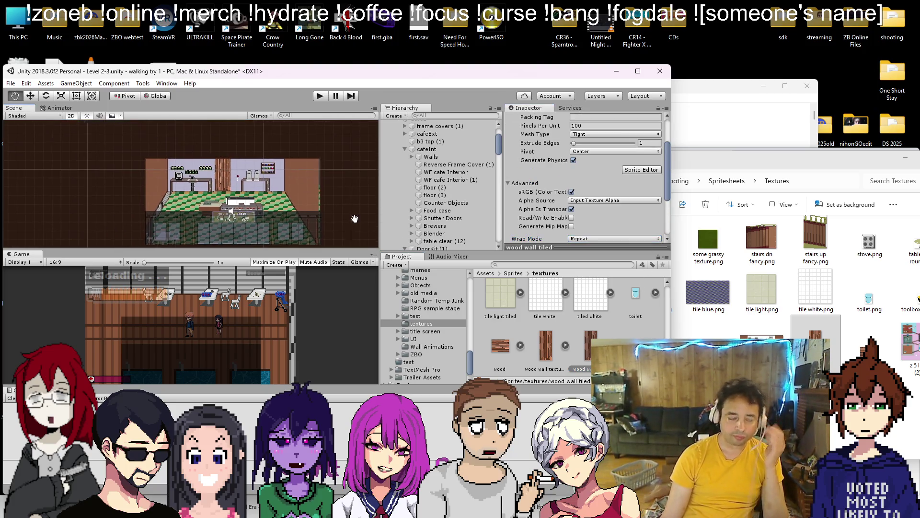
Duplicate WF cafe Interior (1) and place the copy directly beneath it in cafeInt
scroll(286, 189, "up", 3)
left_click(454, 181)
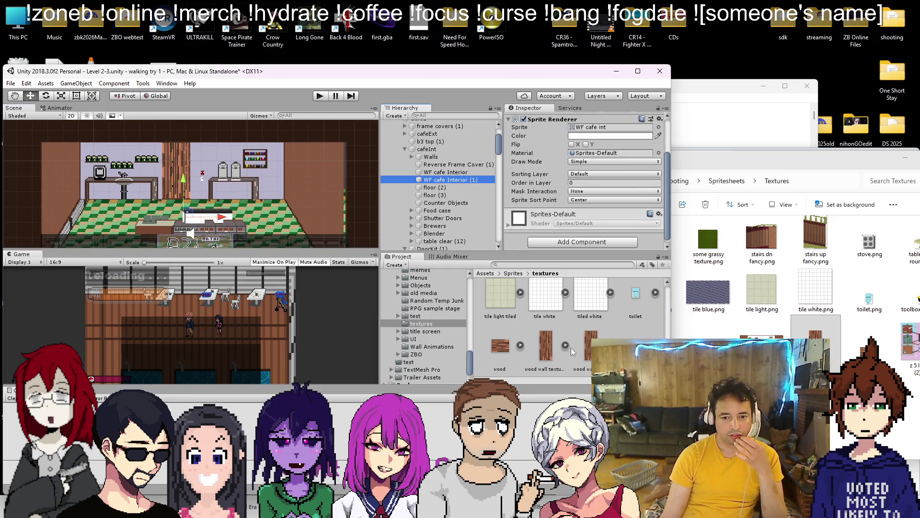
right_click(471, 181)
left_click(491, 211)
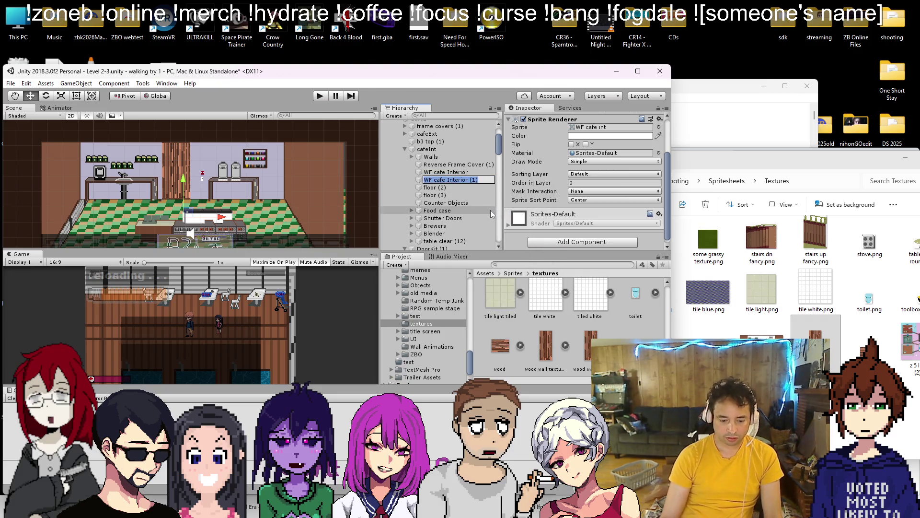
key("Return")
key("ctrl+d")
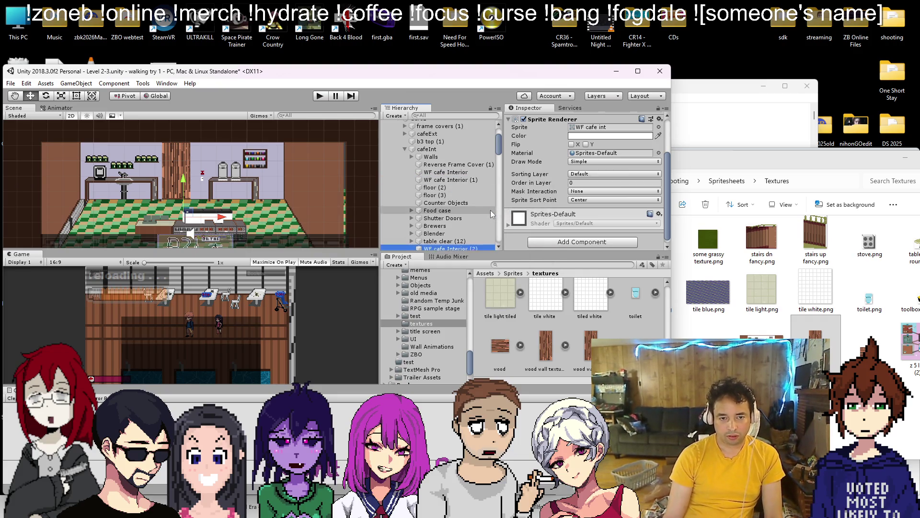
left_click_drag(450, 248, 458, 188)
Rename the copy 'back wall' and dismiss the audio notice and chat window
right_click(459, 189)
left_click(483, 213)
type("back wall")
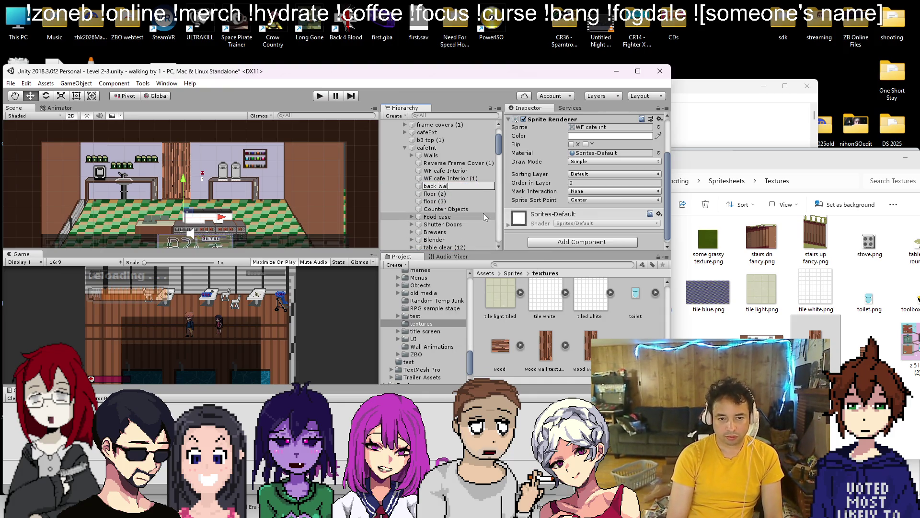
key("Return")
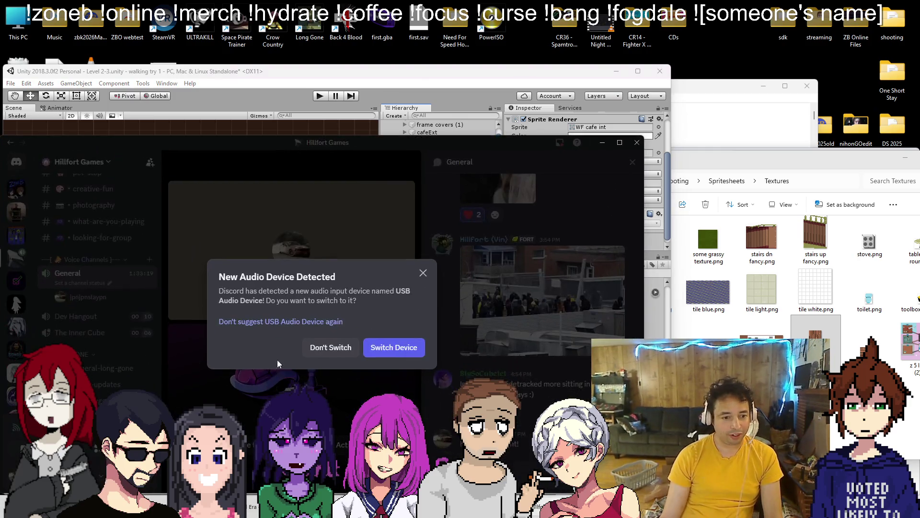
left_click(422, 273)
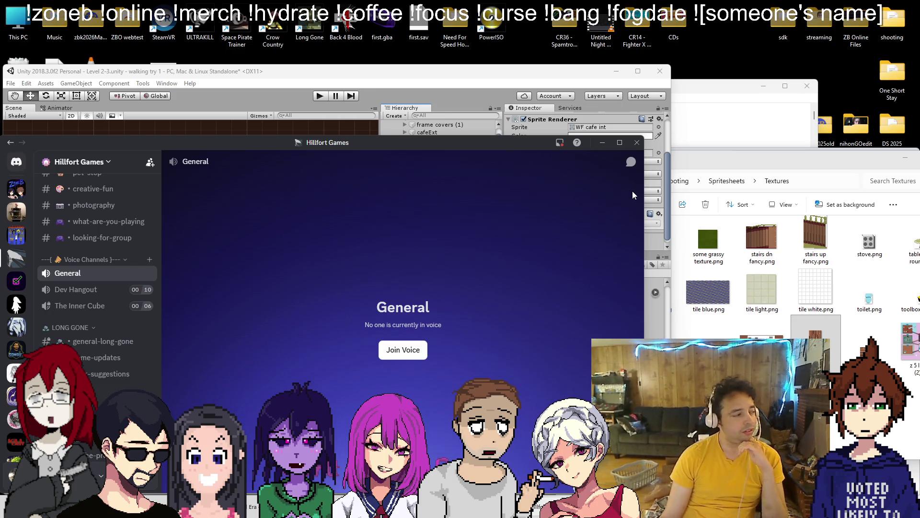
left_click(636, 142)
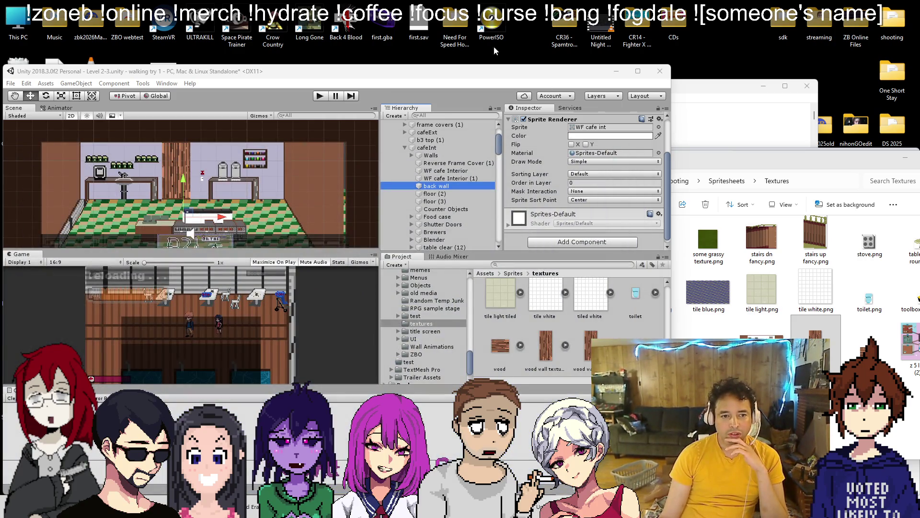
Assign the 'wood wall tiled' sprite to the back wall, move it up, and apply its pixels-per-unit import setting
left_click_drag(582, 376, 588, 130)
left_click_drag(179, 186, 185, 153)
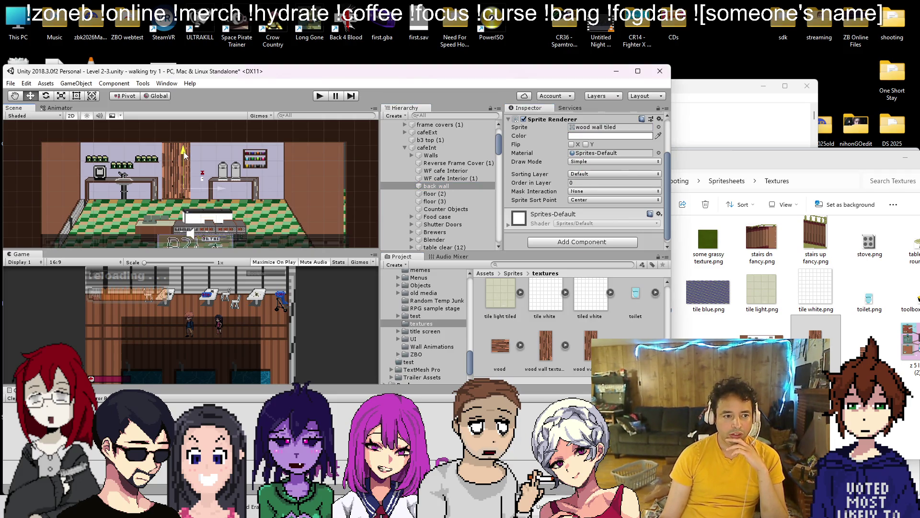
left_click(588, 345)
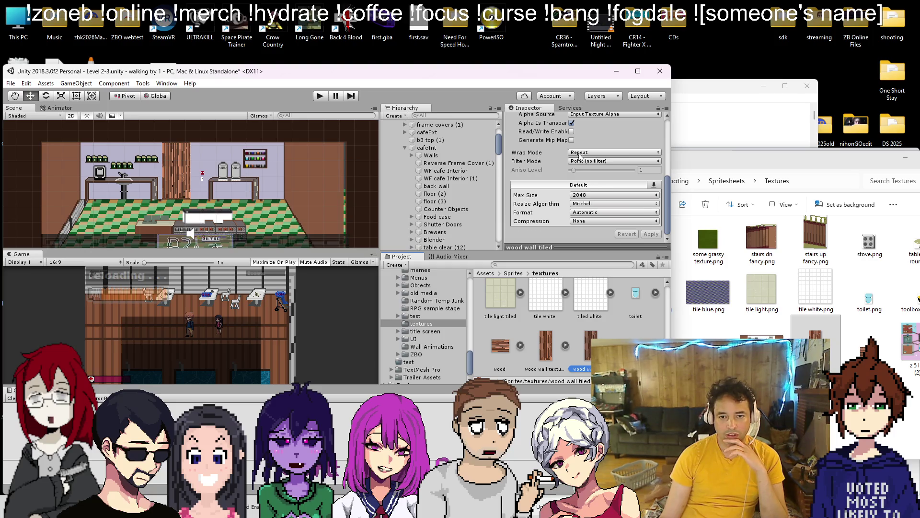
scroll(580, 154, "up", 5)
left_click(555, 126)
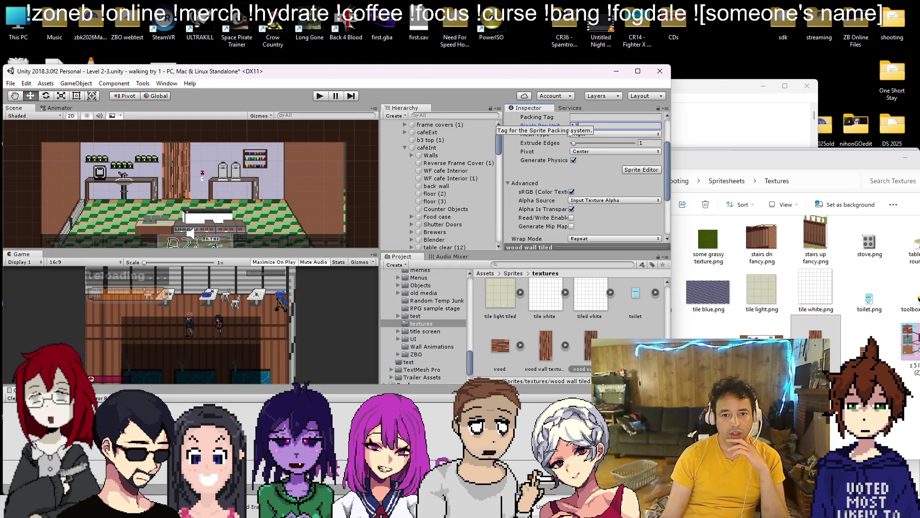
scroll(618, 192, "down", 5)
left_click(652, 234)
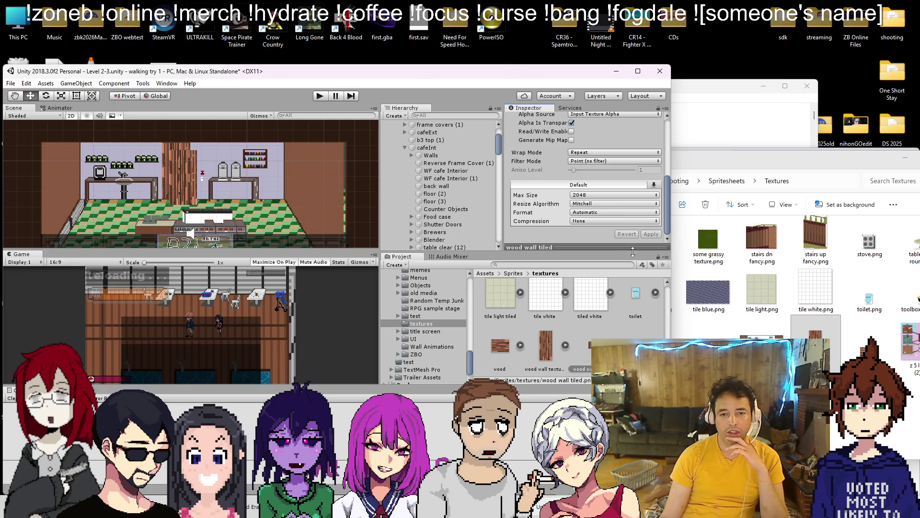
Rename the object to 'wood back wall' and set its Draw Mode to Tiled
left_click(440, 186)
right_click(444, 186)
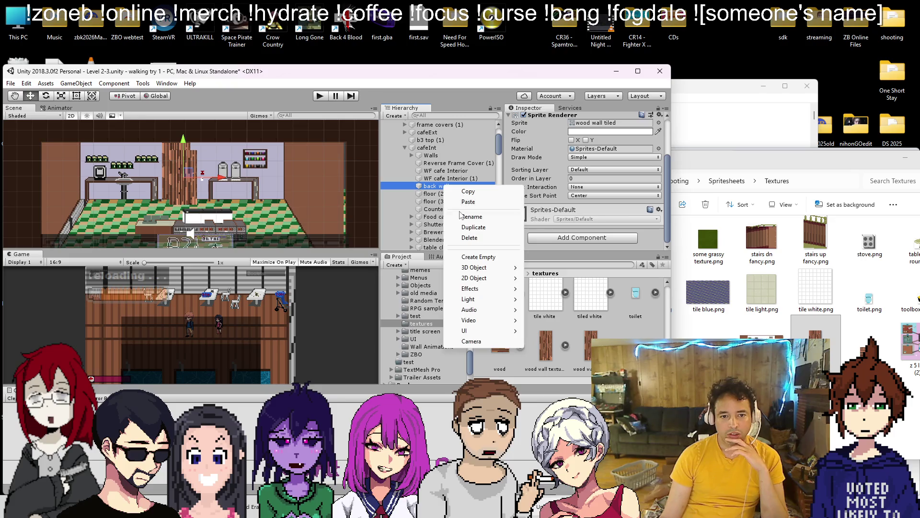
left_click(471, 216)
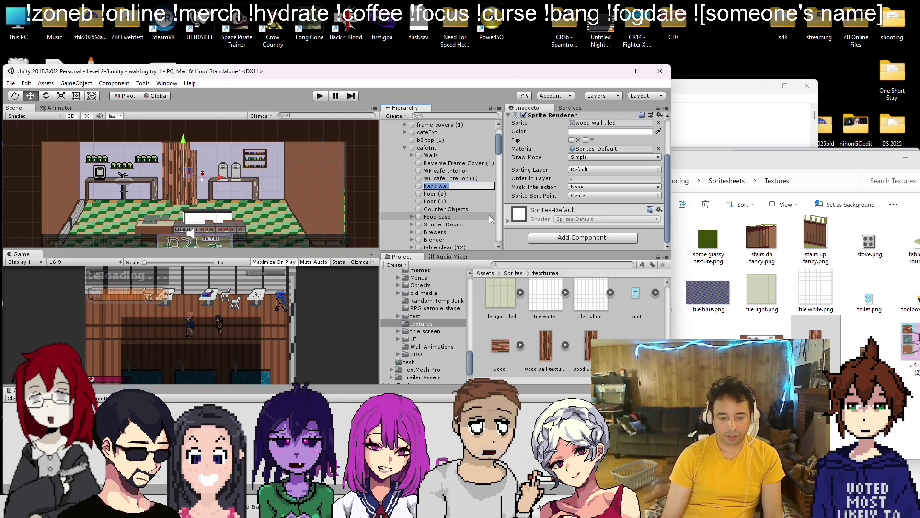
left_click(459, 186)
type("wood")
key("Return")
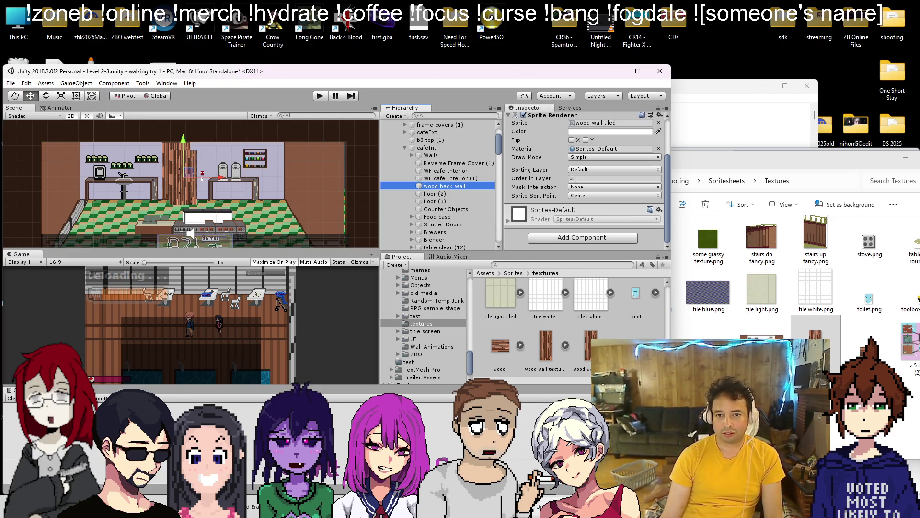
left_click(585, 158)
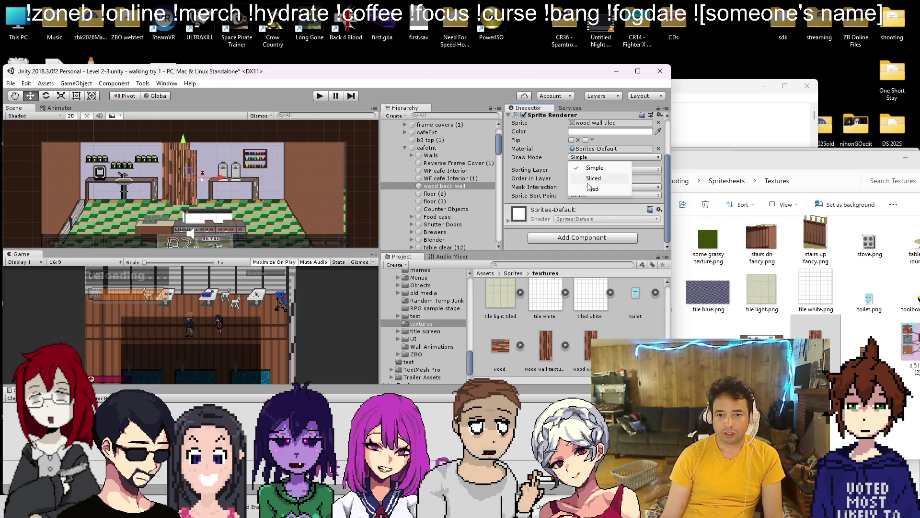
left_click(575, 190)
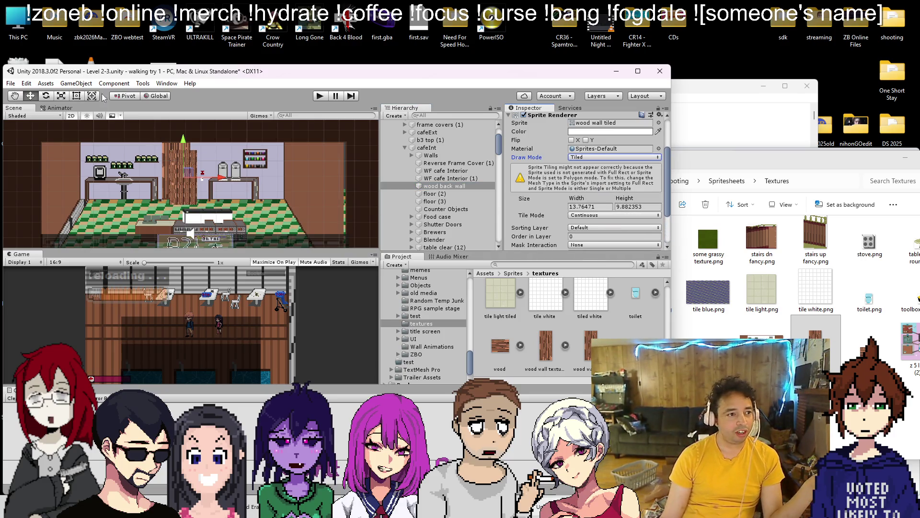
Resize the wall with the Rect tool, widening it right and narrowing its left edge
left_click(183, 136)
left_click(73, 99)
left_click_drag(198, 175, 287, 175)
scroll(139, 152, "up", 2)
scroll(189, 172, "up", 3)
mouse_move(188, 171)
left_mouse_down()
mouse_move(277, 170)
mouse_move(244, 176)
left_mouse_up()
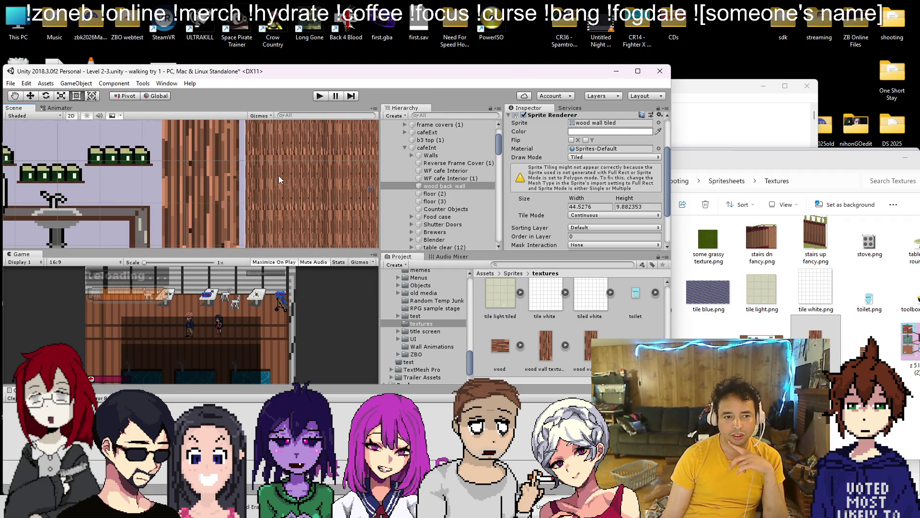
scroll(279, 179, "down", 2)
scroll(582, 207, "down", 3)
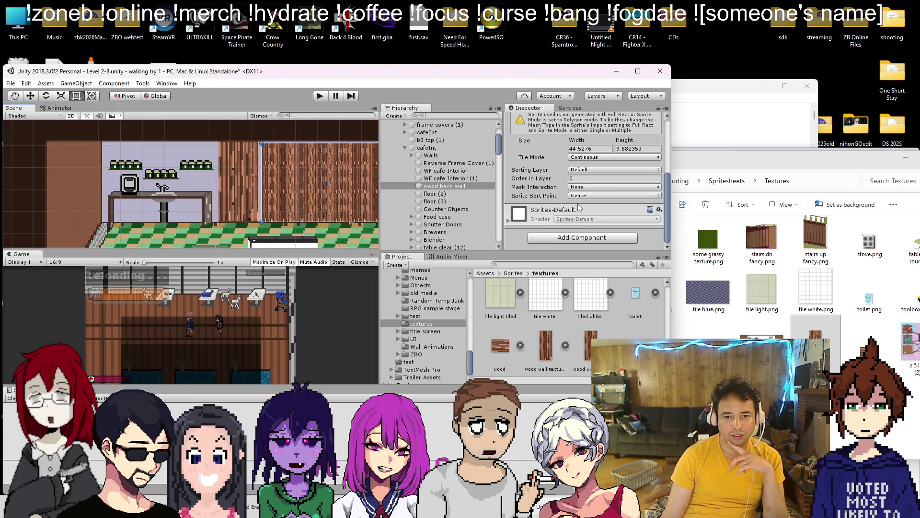
scroll(545, 186, "up", 4)
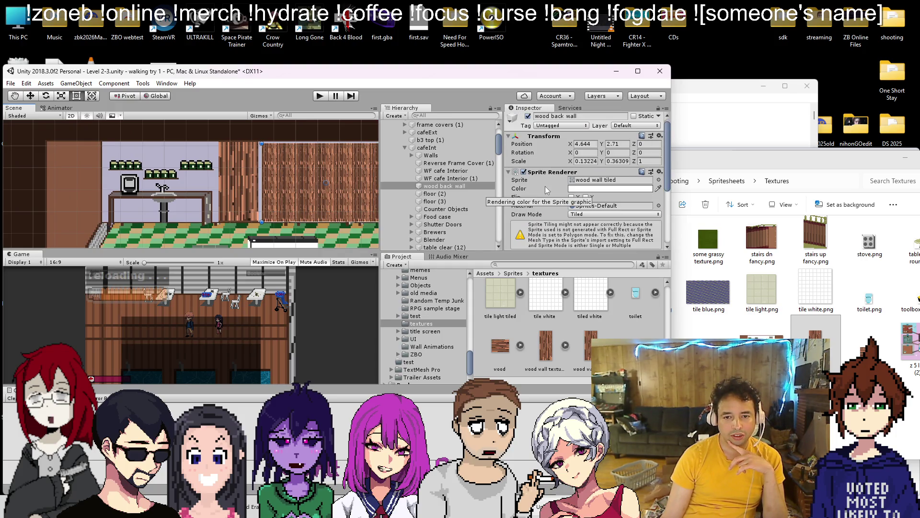
Set the wall's X and Y scale to 1
left_click(582, 161)
type("1")
key("Tab")
type("01")
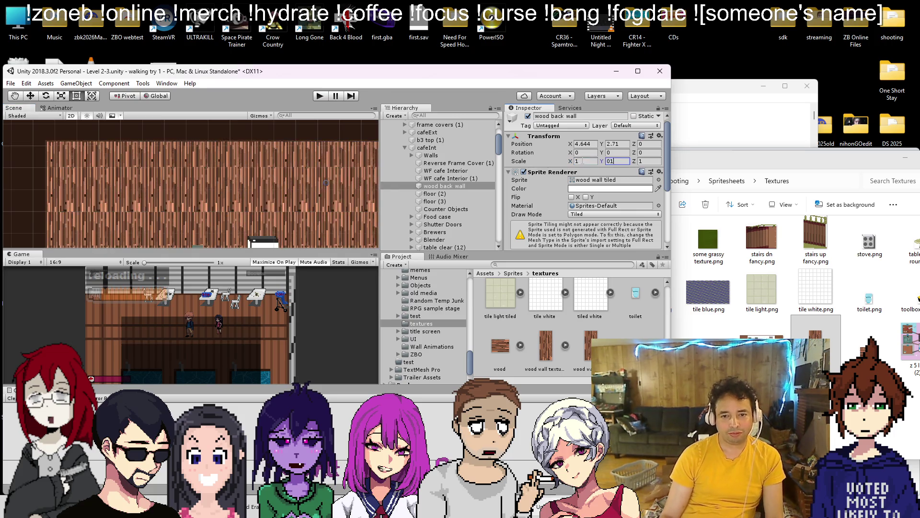
left_click(582, 161)
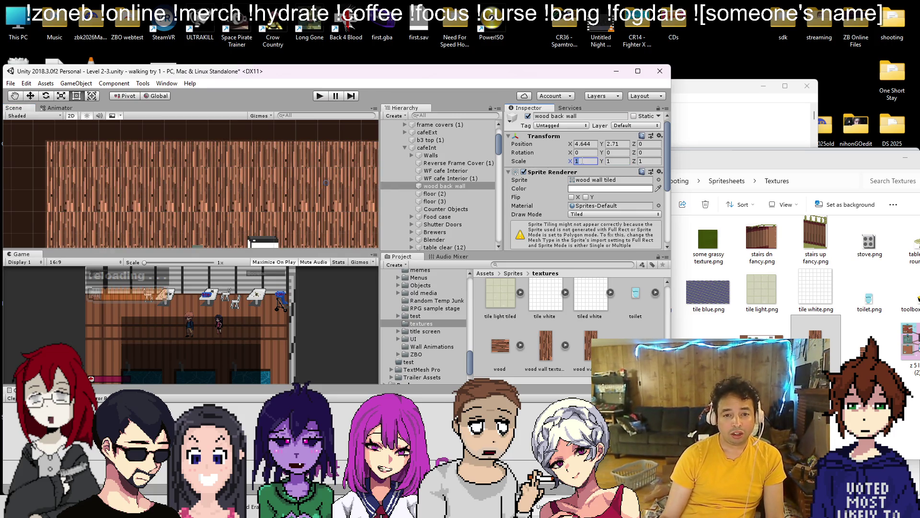
Pull the wall's left and right edges in so it fits the cafe's back wall
scroll(351, 156, "down", 5)
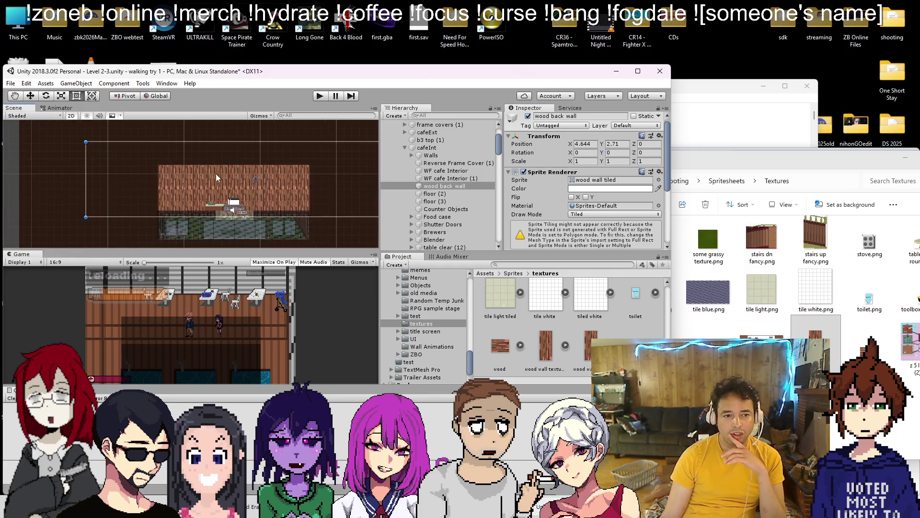
mouse_move(42, 176)
left_mouse_down()
mouse_move(192, 177)
mouse_move(169, 178)
left_mouse_up()
scroll(342, 185, "down", 6)
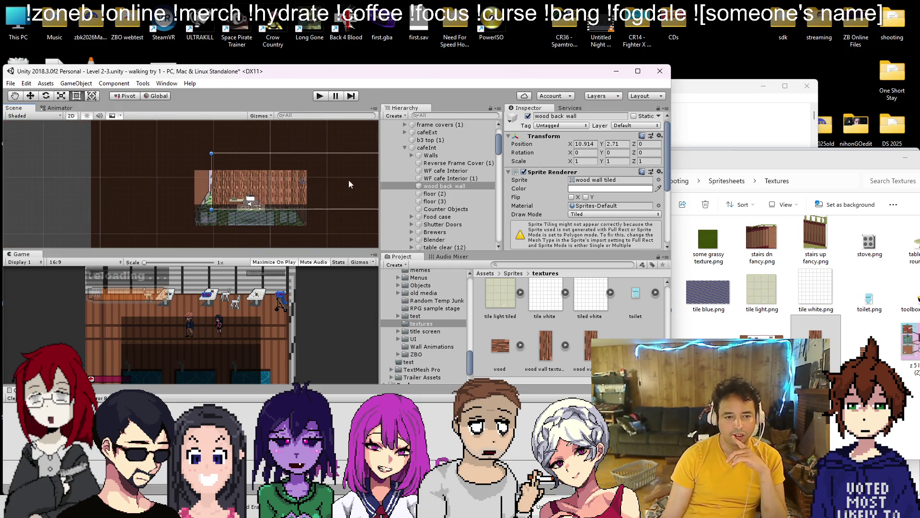
left_click_drag(351, 184, 271, 183)
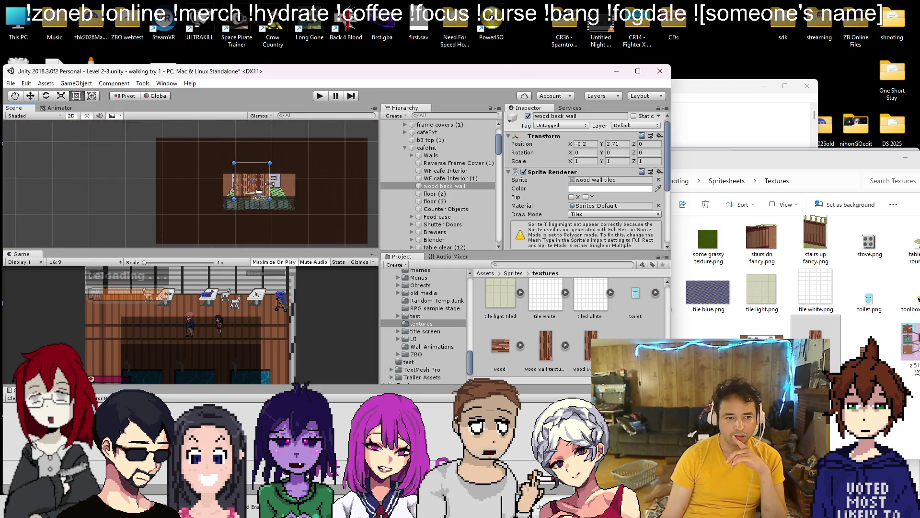
scroll(247, 191, "up", 5)
left_click_drag(245, 219, 244, 179)
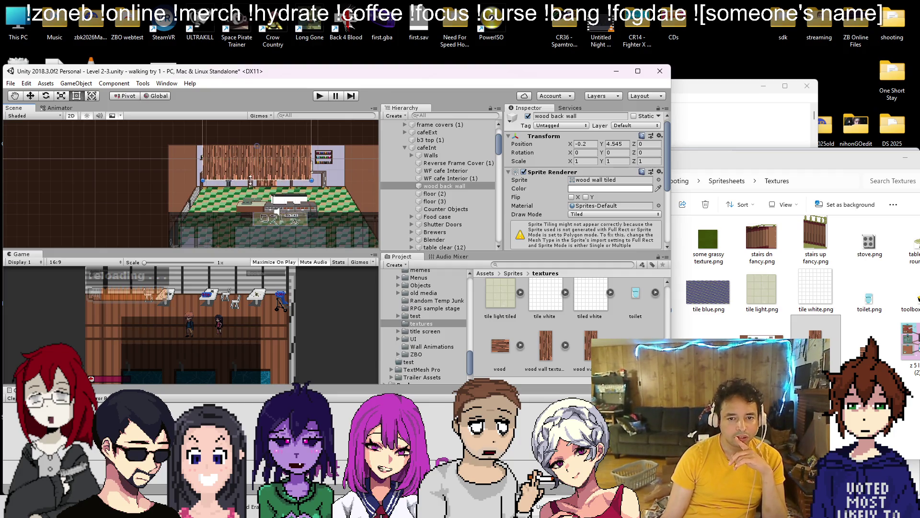
scroll(491, 154, "down", 4)
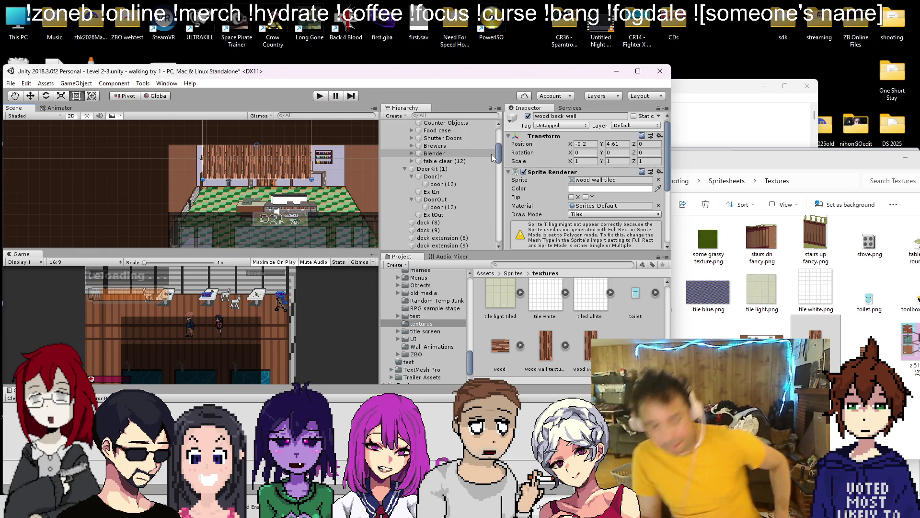
scroll(226, 173, "up", 3)
Move the wood back wall down into the room, nudging it slightly right
scroll(237, 160, "down", 3)
left_click_drag(219, 153, 218, 181)
scroll(219, 181, "up", 2)
left_click(30, 96)
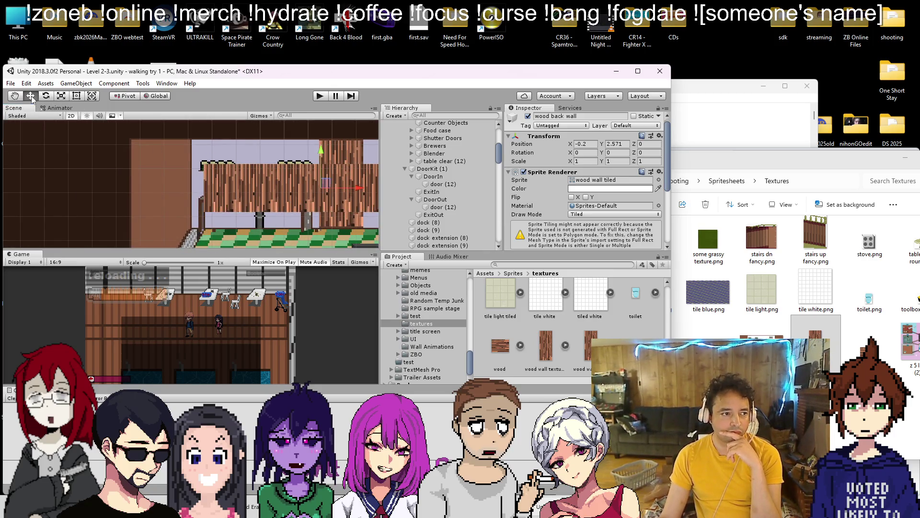
scroll(252, 160, "down", 4)
left_click_drag(246, 150, 257, 153)
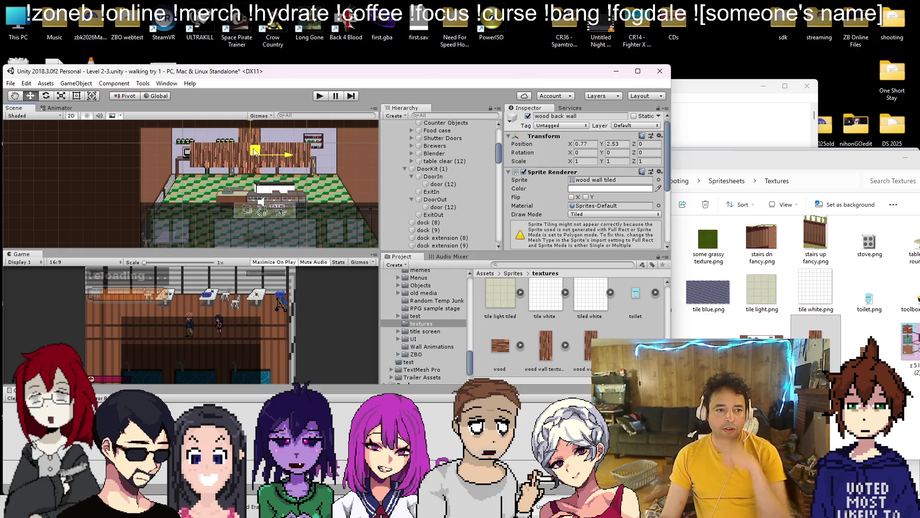
scroll(231, 139, "up", 3)
Extend the wall's left, bottom and right edges outward over the strip and shelves
left_click(76, 95)
mouse_move(142, 189)
left_mouse_down()
mouse_move(105, 192)
mouse_move(154, 156)
left_mouse_up()
scroll(158, 169, "up", 2)
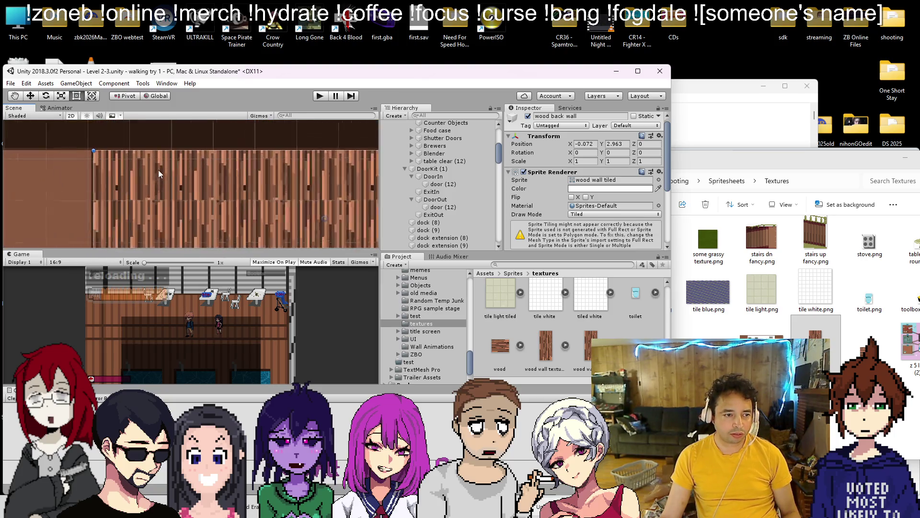
scroll(152, 144, "up", 1)
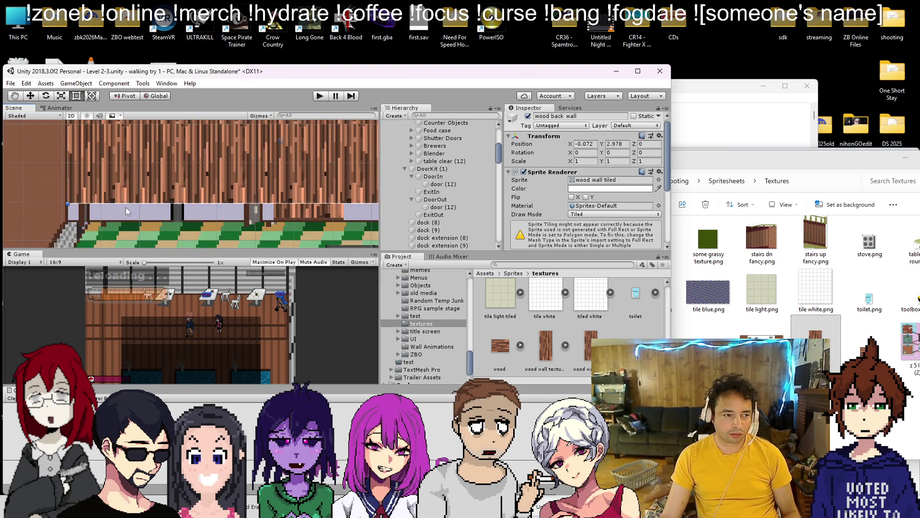
left_click_drag(126, 207, 131, 220)
scroll(131, 220, "down", 2)
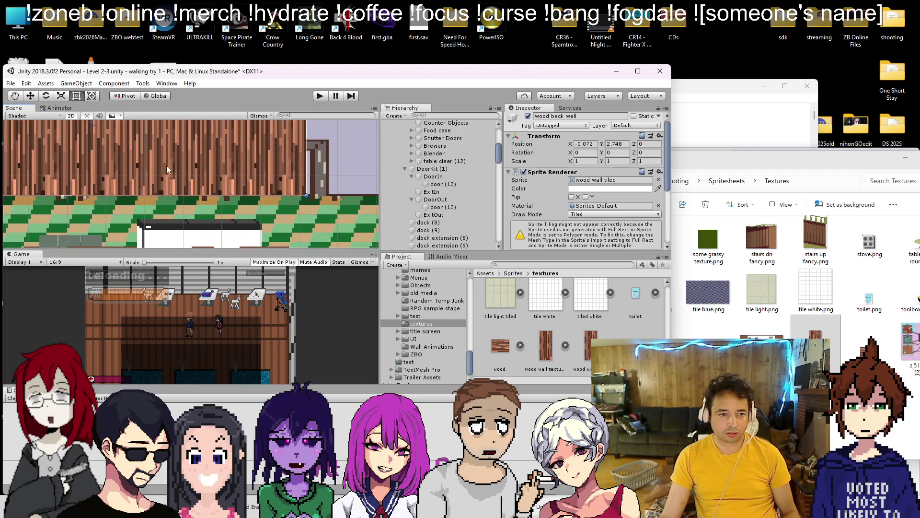
scroll(230, 192, "up", 2)
left_click_drag(187, 191, 281, 190)
scroll(618, 194, "down", 5)
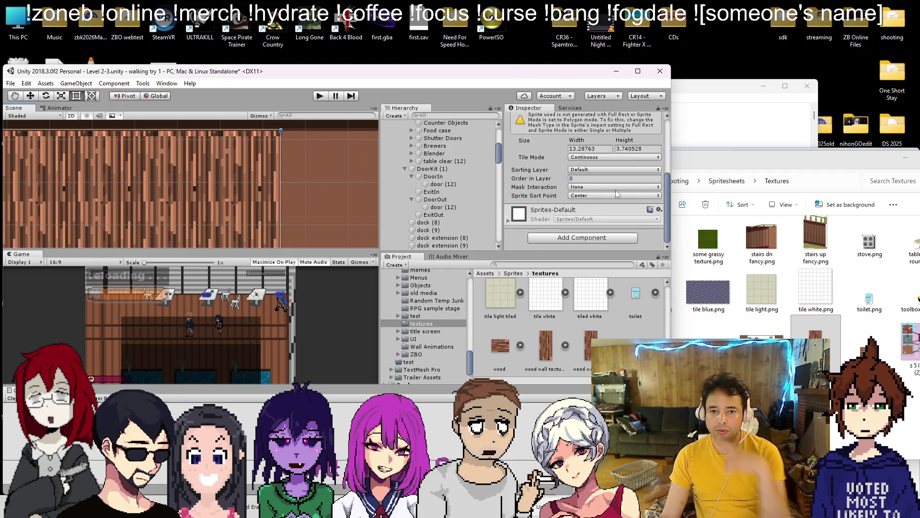
Set the wood back wall's Order in Layer to -10
left_click(517, 180)
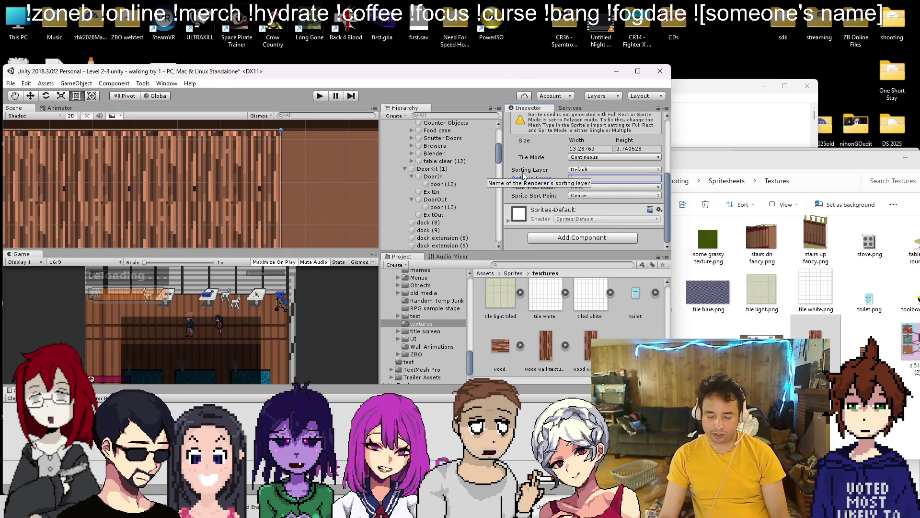
type("-10")
scroll(257, 159, "down", 3)
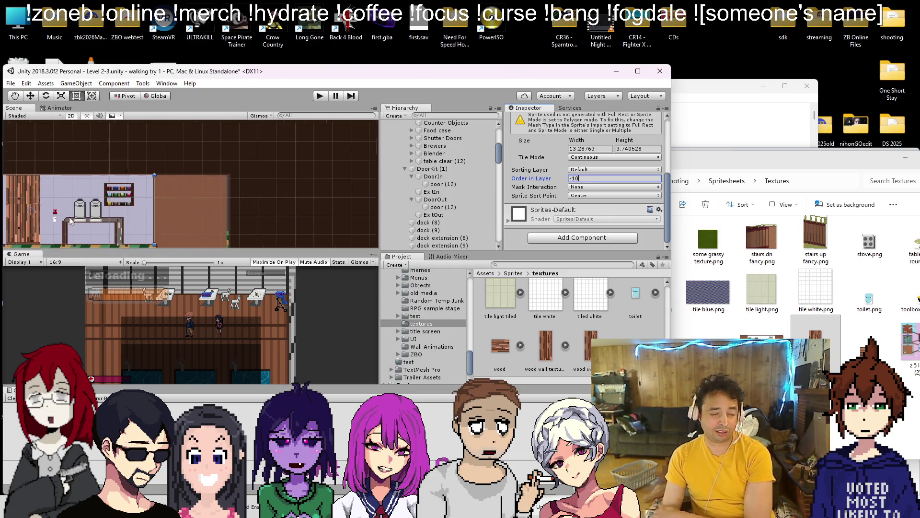
key("Return")
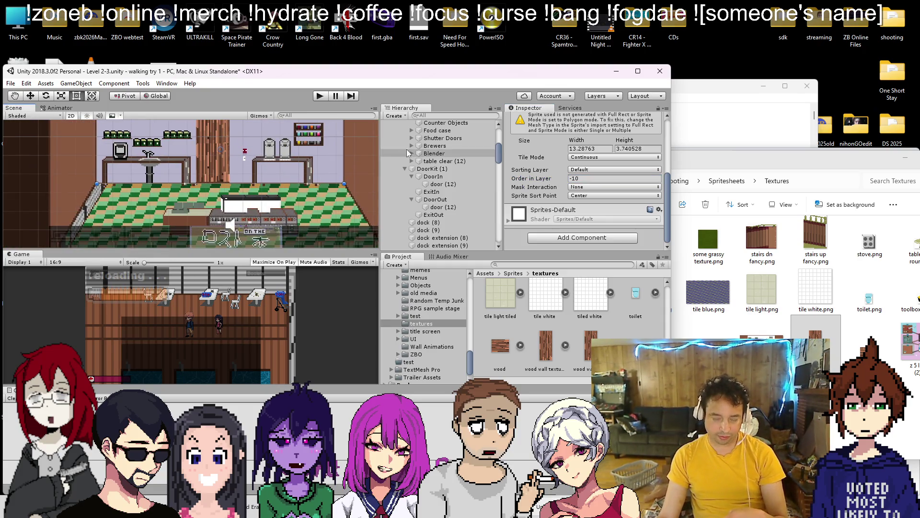
scroll(435, 168, "up", 5)
Lower the colour alpha of WF cafe Interior (1) and open the s2pt3 sprites folder
left_click(444, 195)
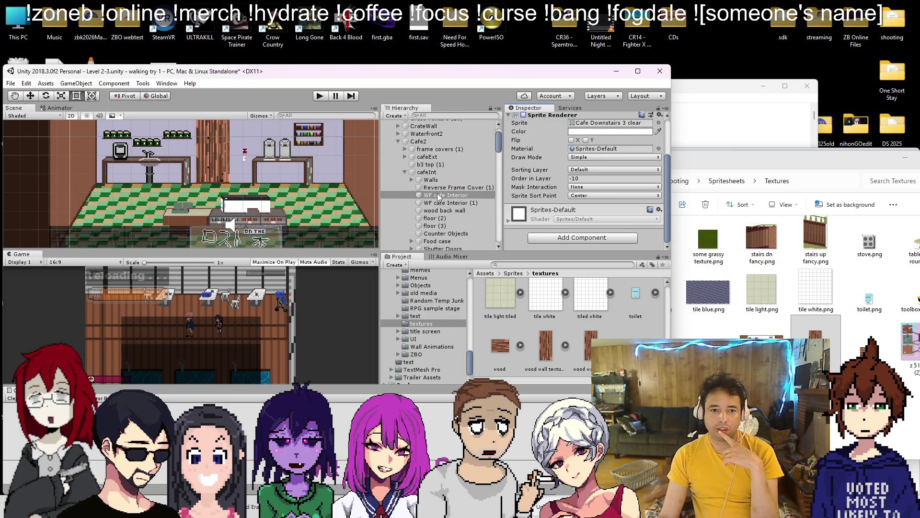
left_click(445, 203)
left_click(589, 132)
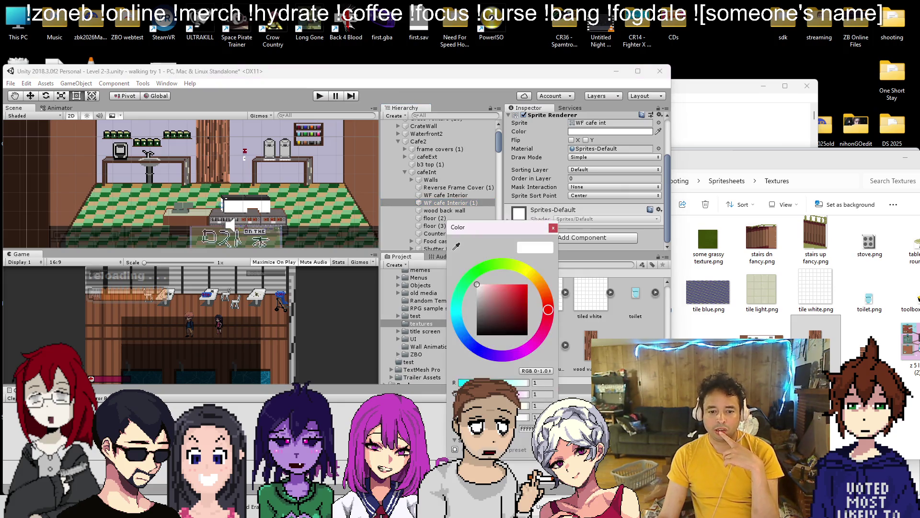
left_click_drag(527, 417, 499, 416)
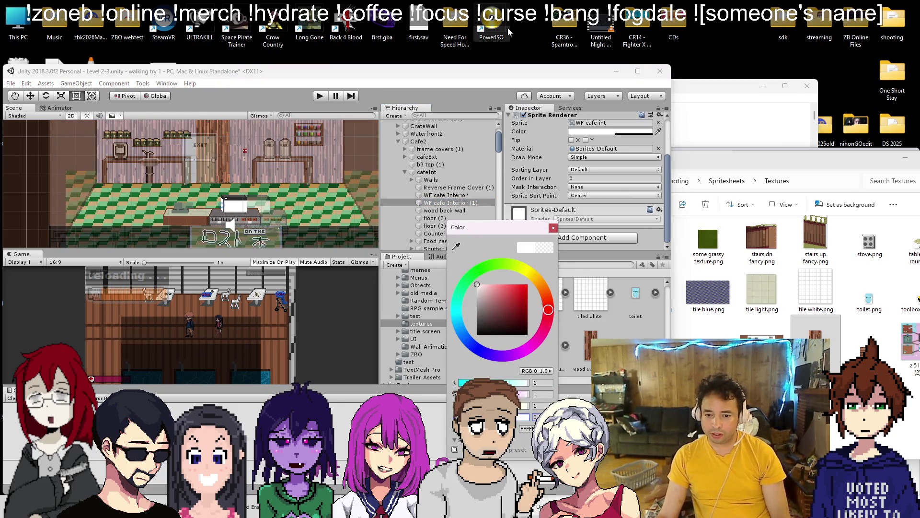
left_click(553, 228)
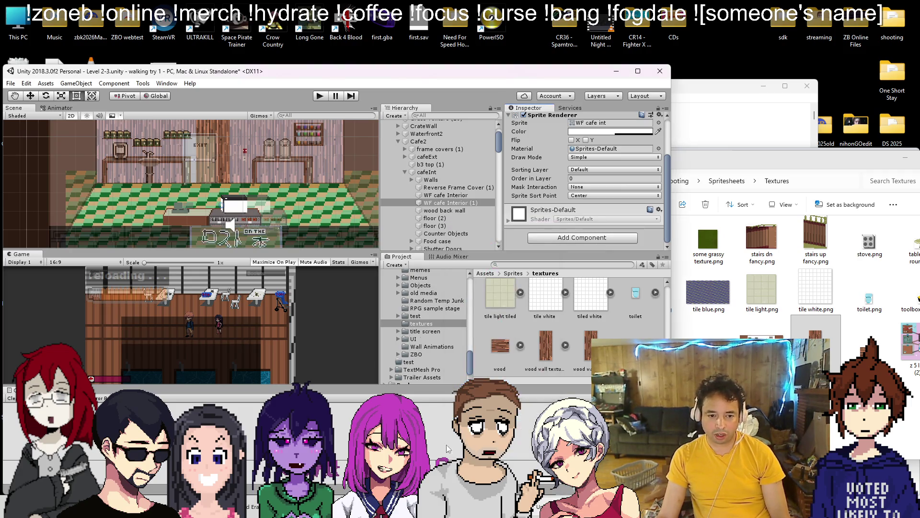
scroll(424, 281, "up", 5)
left_click(424, 371)
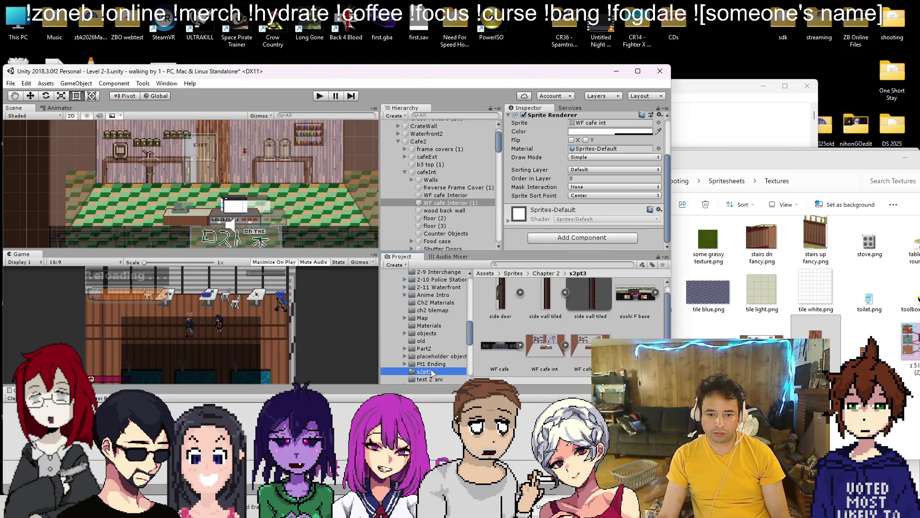
Assign WF cafe int 1 as the interior sprite and set its pixels per unit to 17
left_click(596, 124)
left_click_drag(596, 126, 597, 124)
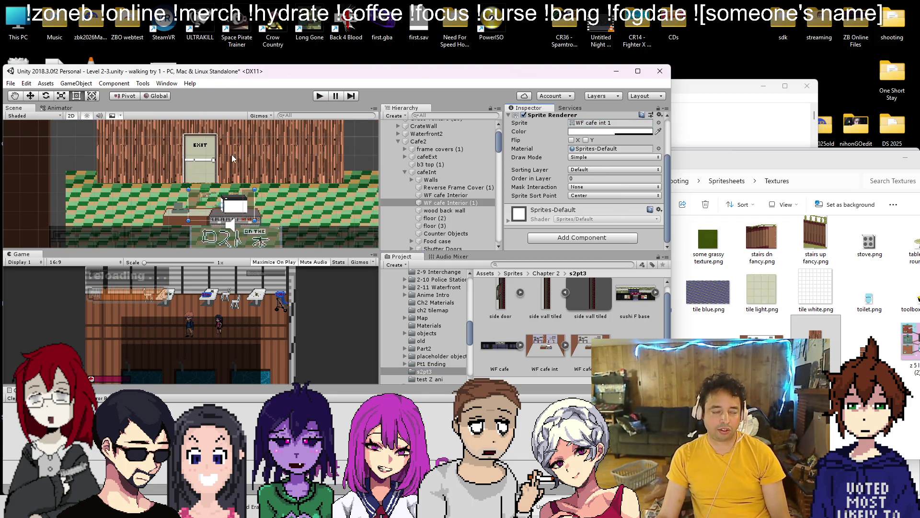
left_click(587, 348)
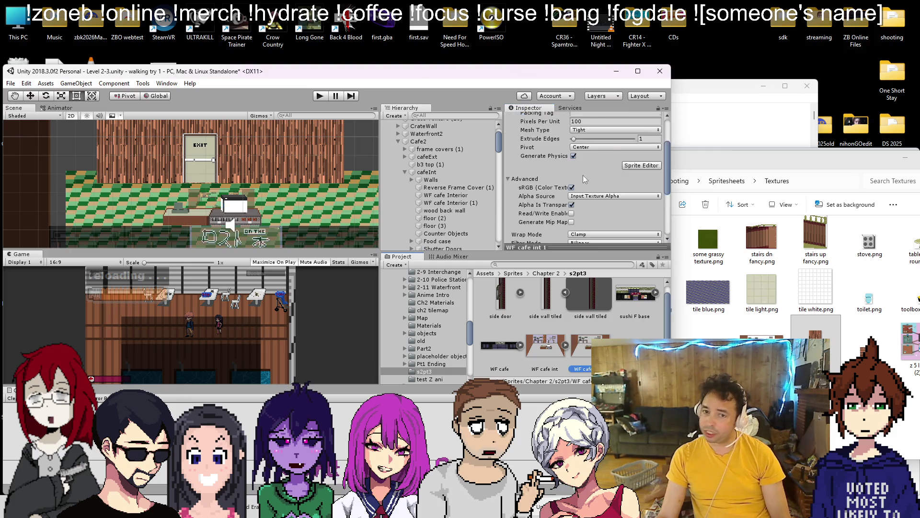
left_click(578, 181)
scroll(539, 184, "down", 3)
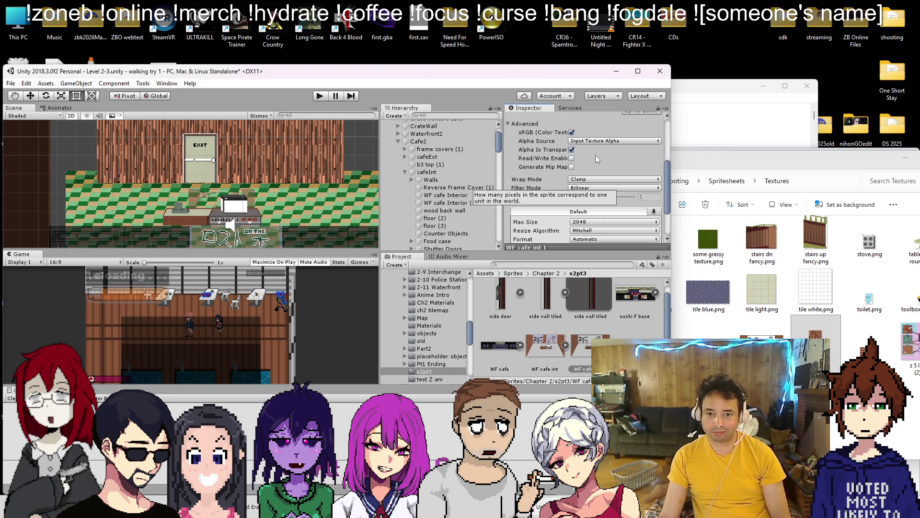
Set Point filtering and Compression None for WF cafe int 1, then apply the import settings
left_click(591, 188)
left_click(594, 198)
scroll(596, 191, "down", 3)
left_click(601, 181)
left_click(602, 190)
left_click(603, 189)
left_click(595, 199)
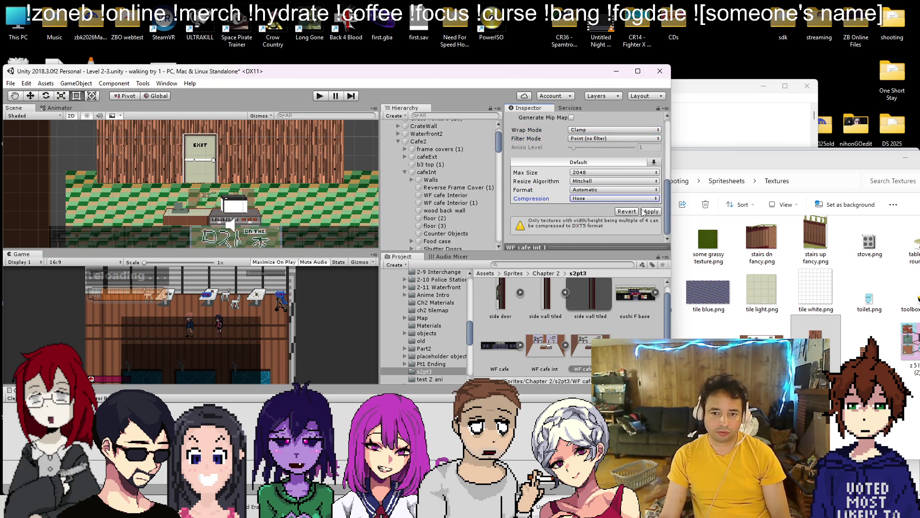
left_click(649, 203)
scroll(215, 159, "up", 3)
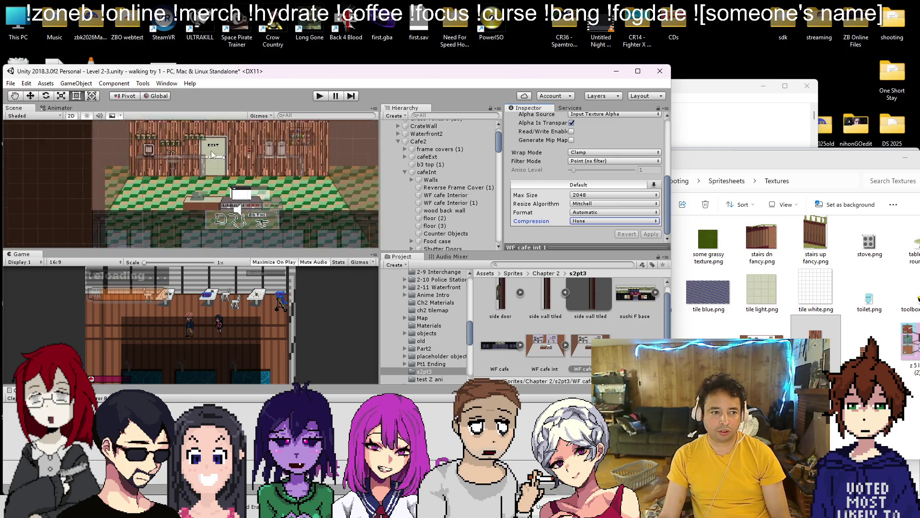
scroll(595, 172, "up", 5)
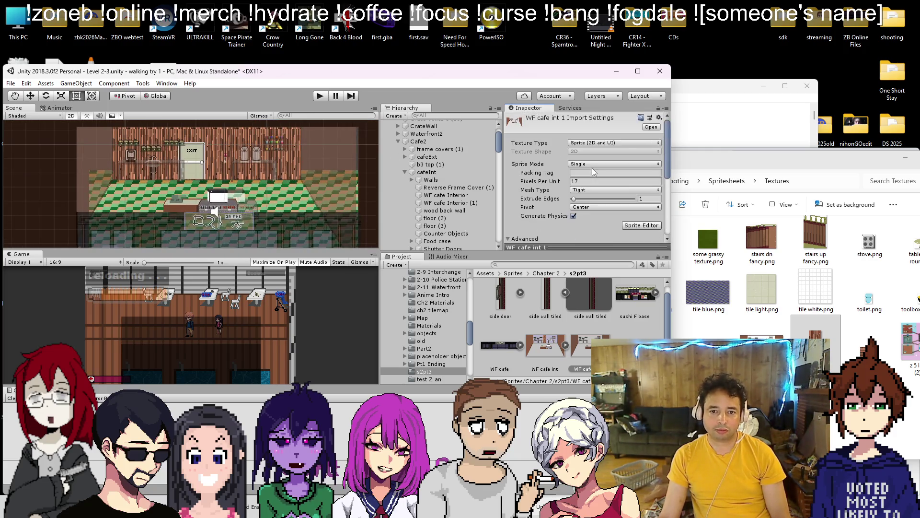
scroll(587, 191, "down", 5)
scroll(462, 187, "up", 3)
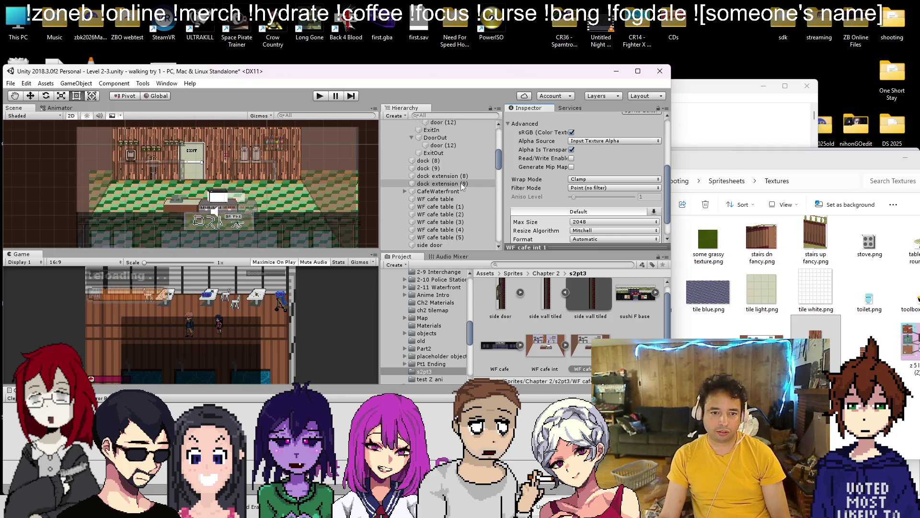
left_click(457, 231)
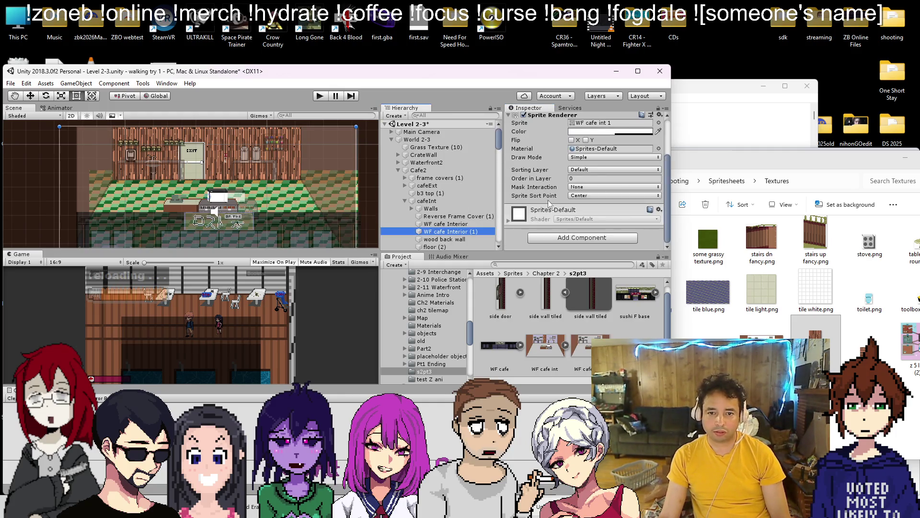
Give WF cafe Interior (1) Order in Layer -5, then select Reverse Frame Cover (1)
left_click(604, 132)
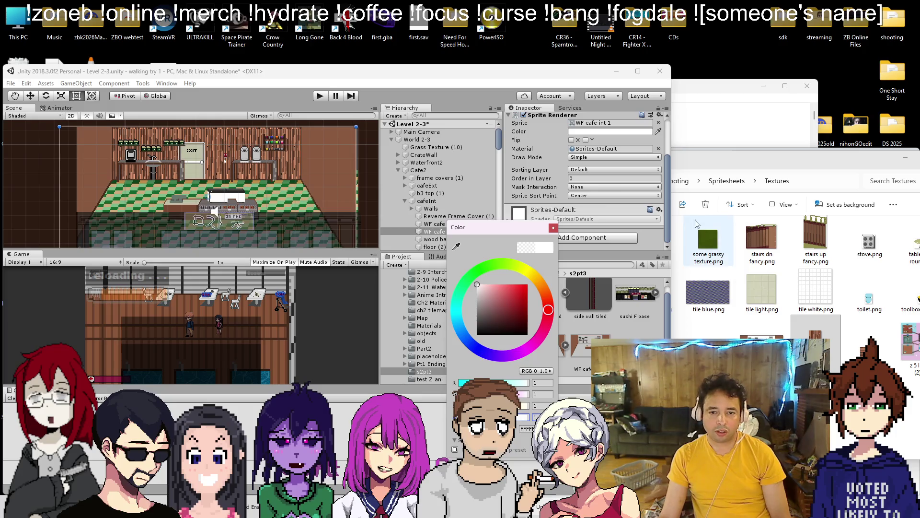
left_click(590, 178)
type("-5")
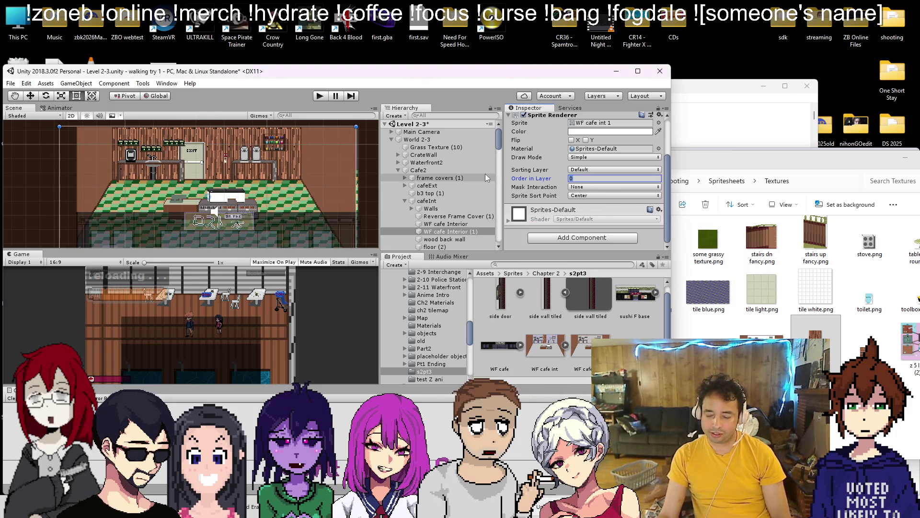
key("Return")
scroll(240, 155, "down", 3)
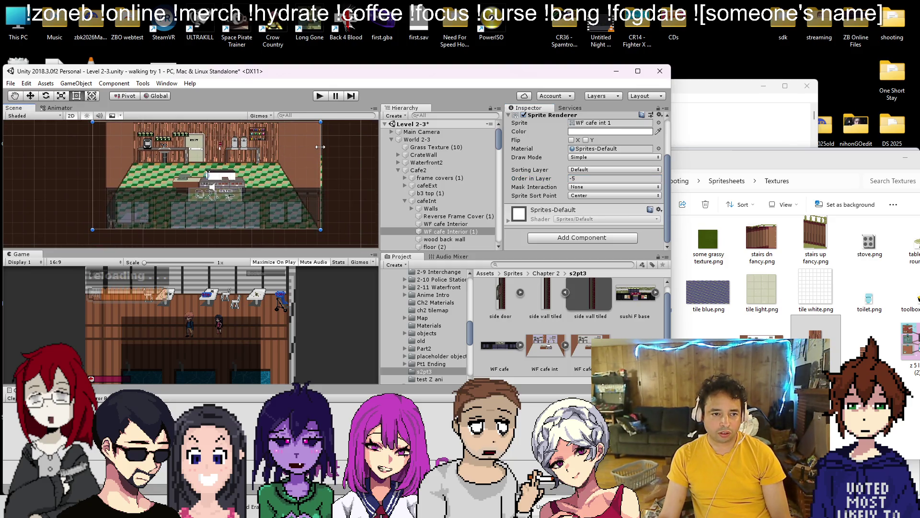
left_click(339, 171)
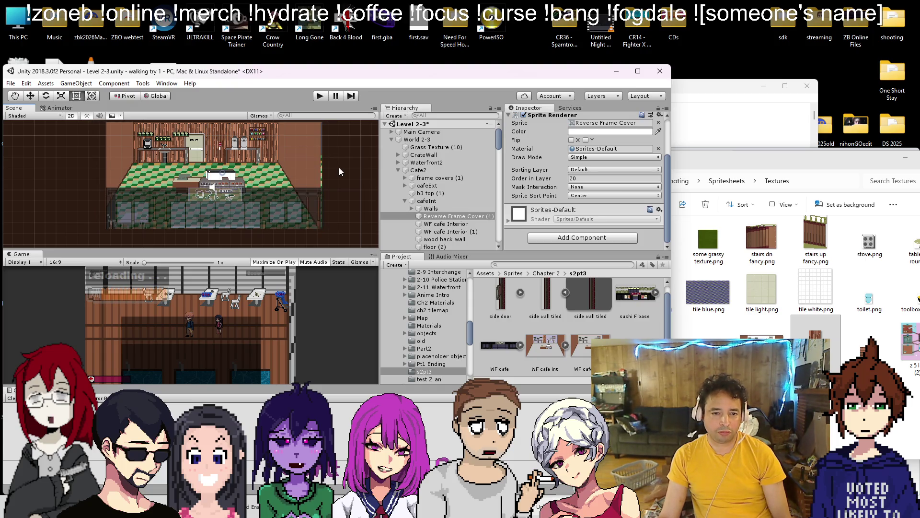
key("w")
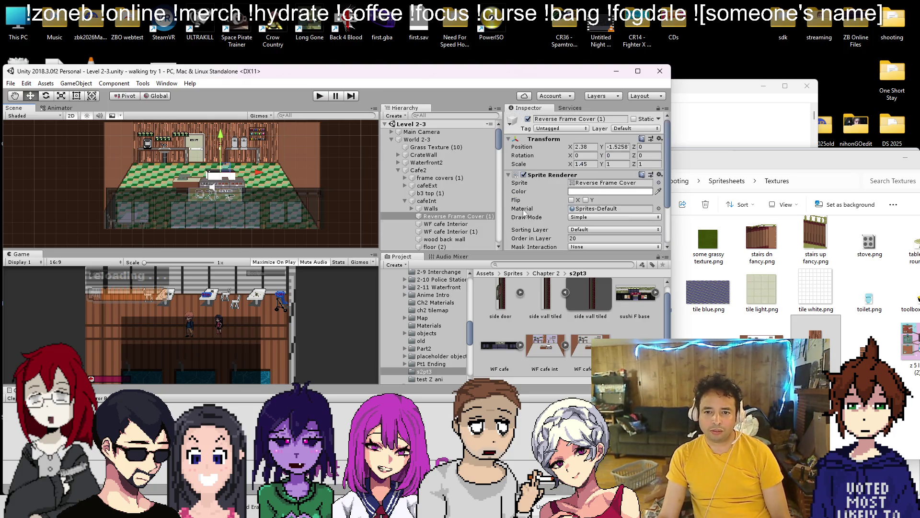
Frame WF cafe Interior (1) in view and drag DoorOut left onto the cafe's left wall, X 569.43
left_click(451, 231)
left_click(459, 239)
left_click(450, 231)
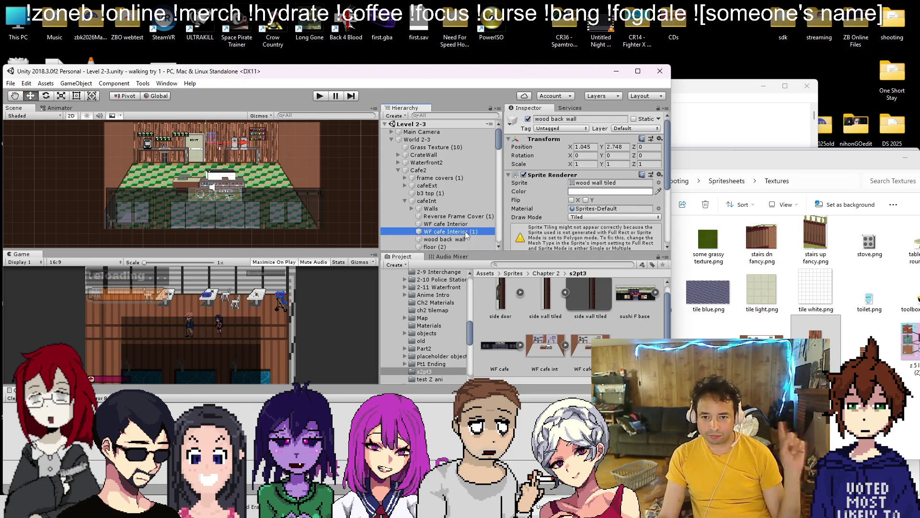
key("f")
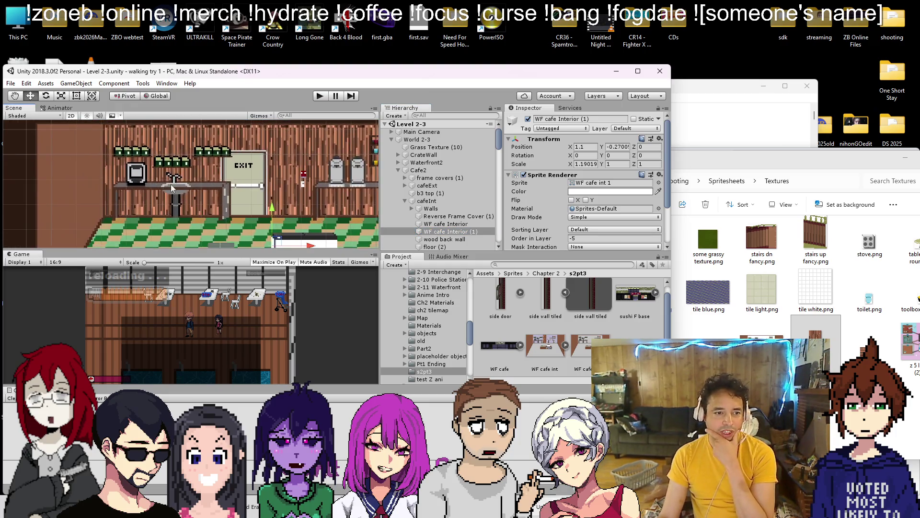
left_click(163, 155)
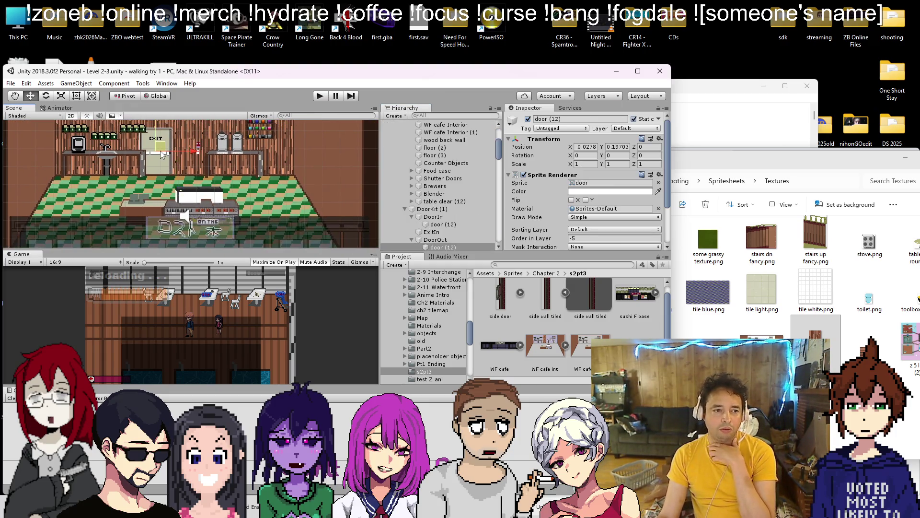
scroll(103, 135, "down", 2)
left_click_drag(230, 159, 157, 171)
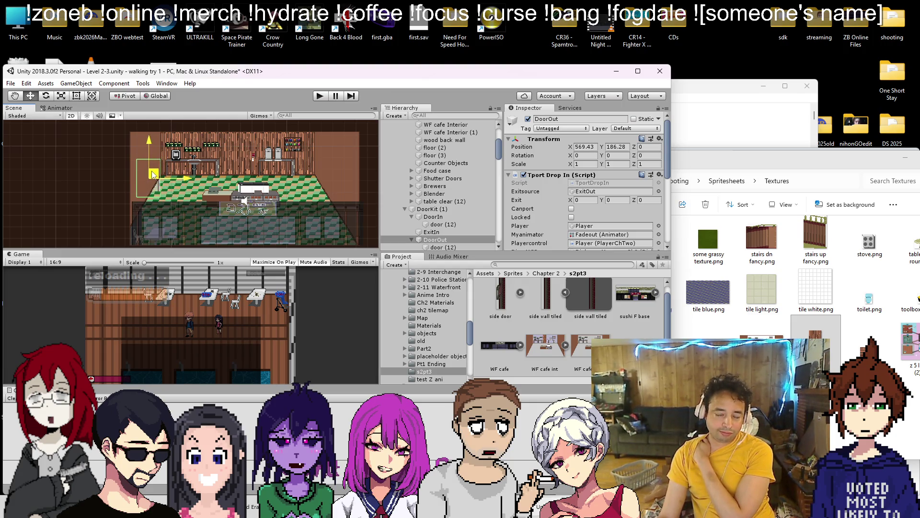
scroll(153, 175, "up", 4)
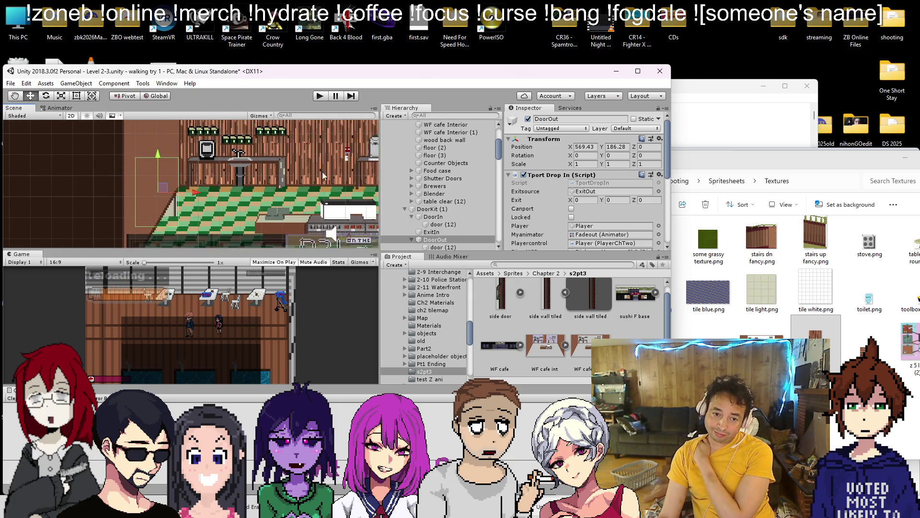
Set the door sprite's draw order to 0 and rotate it to lie along the left wall
left_click(440, 248)
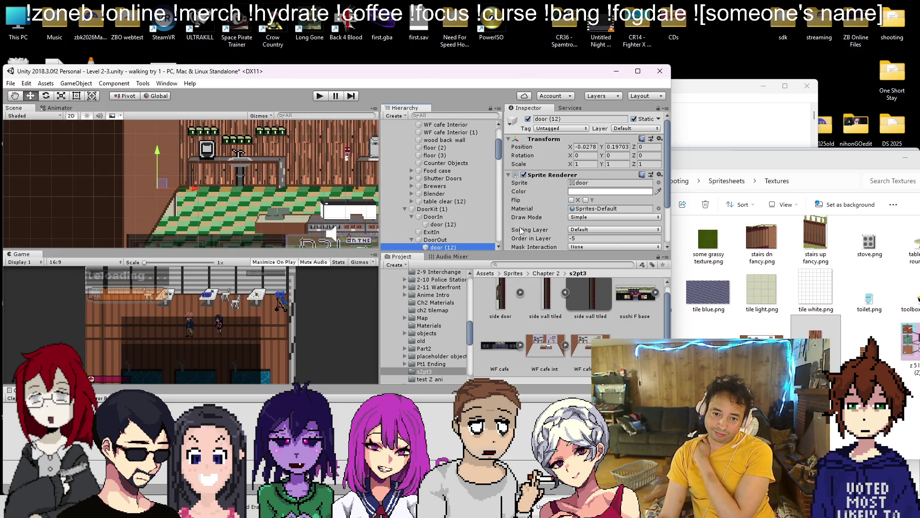
left_click(594, 237)
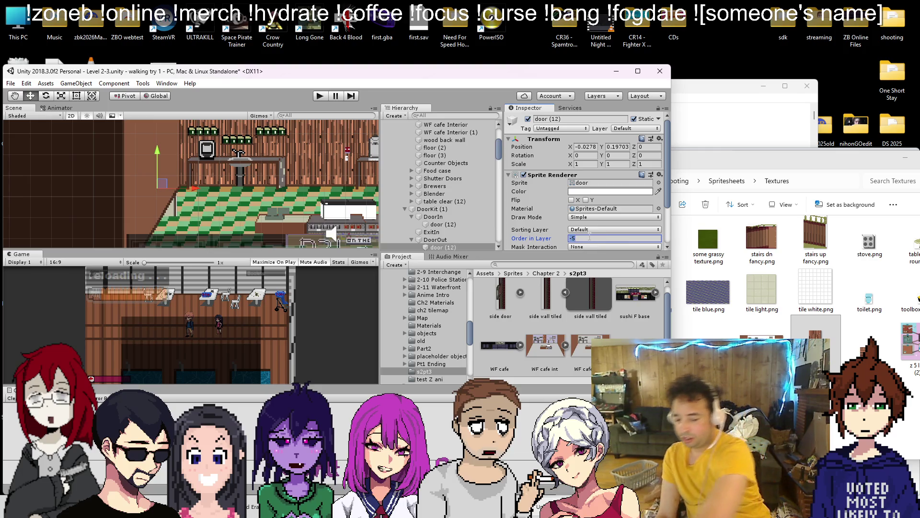
type("0")
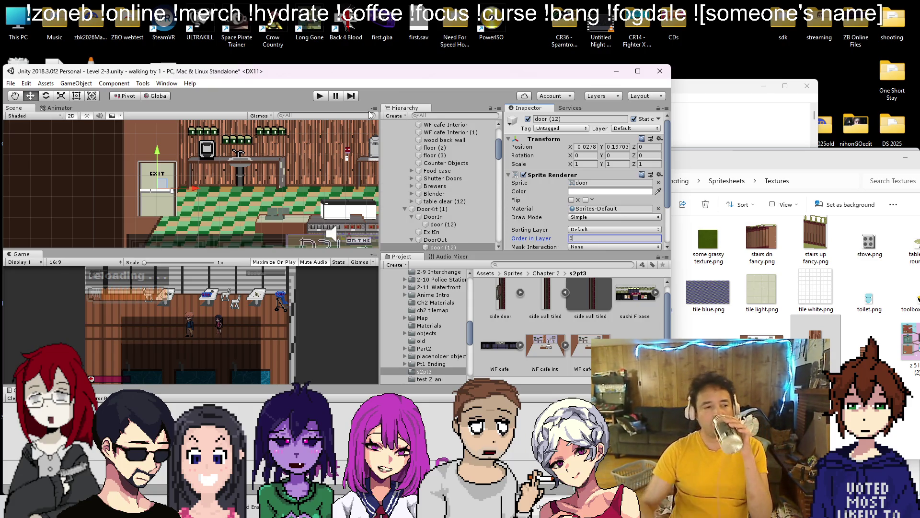
left_click(47, 97)
mouse_move(136, 193)
left_mouse_down()
mouse_move(169, 192)
mouse_move(149, 184)
mouse_move(159, 203)
mouse_move(179, 201)
left_mouse_up()
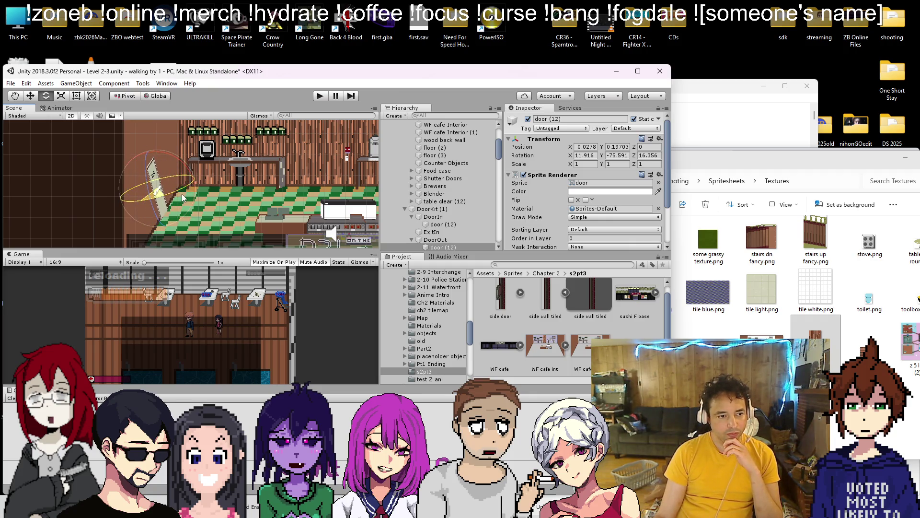
Position the door at X -0.08, Y 0.24 on the left wall and save the scene
left_click(30, 95)
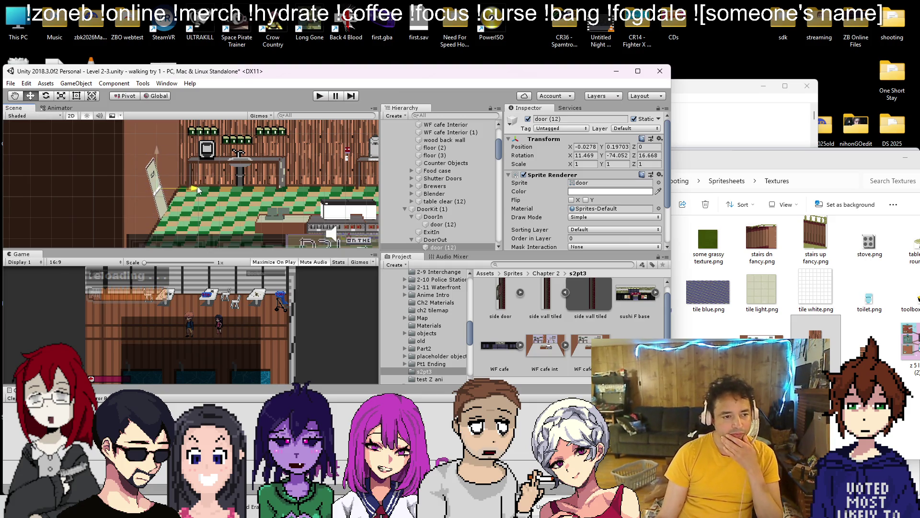
mouse_move(197, 187)
left_mouse_down()
mouse_move(147, 177)
mouse_move(166, 132)
left_mouse_up()
left_click_drag(203, 170, 207, 169)
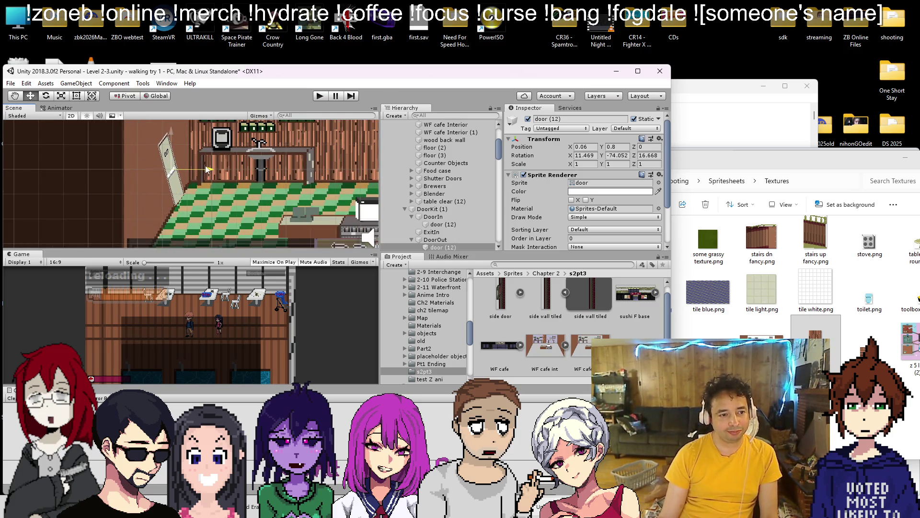
left_click_drag(170, 134, 171, 149)
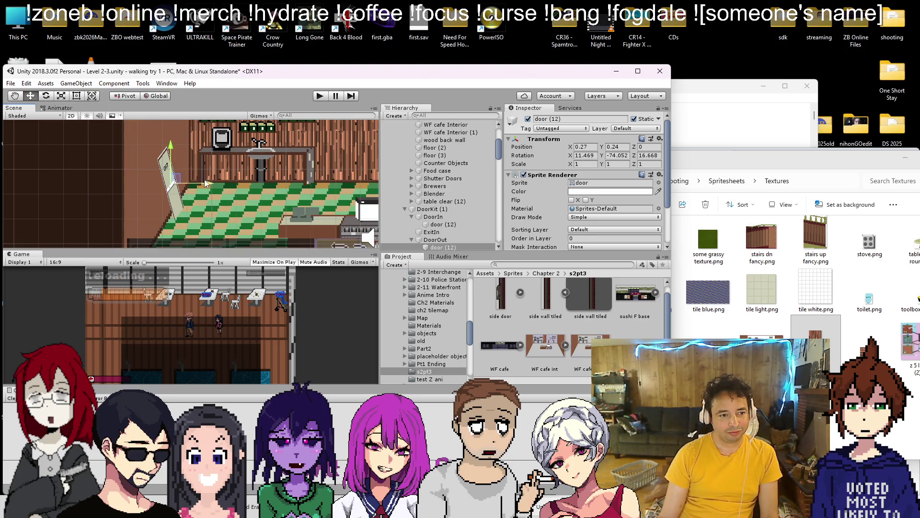
left_click_drag(205, 184, 195, 183)
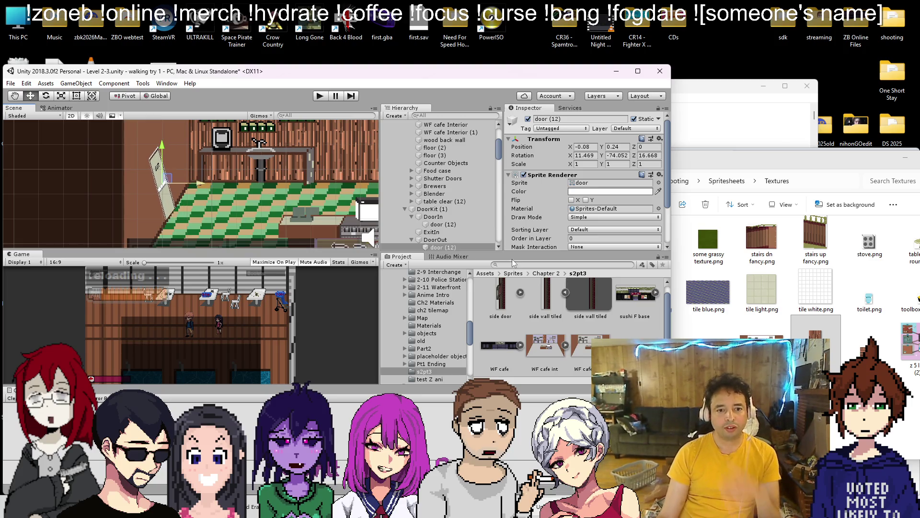
left_click(452, 240)
key("ctrl+s")
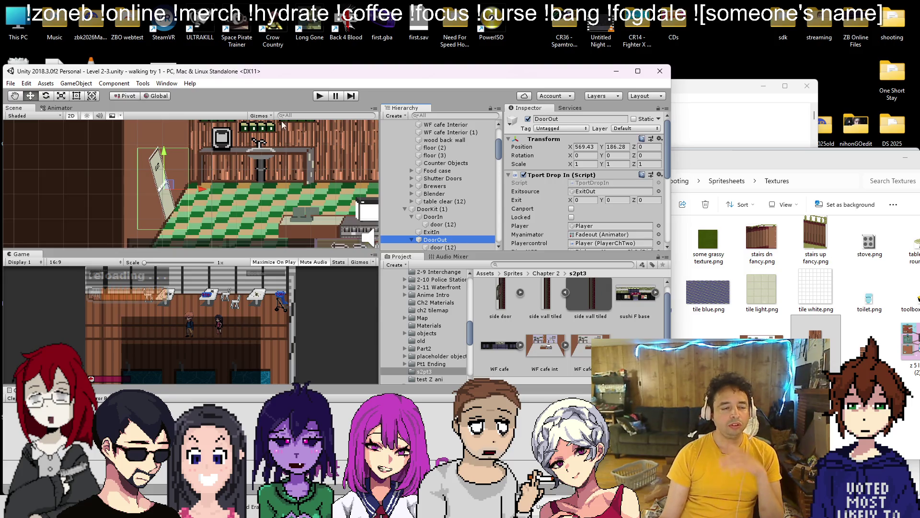
Shrink DoorOut's Box Collider 2D to 1.81167 × 1.90954, save the scene, and start Play mode
scroll(244, 184, "down", 3)
scroll(535, 174, "down", 5)
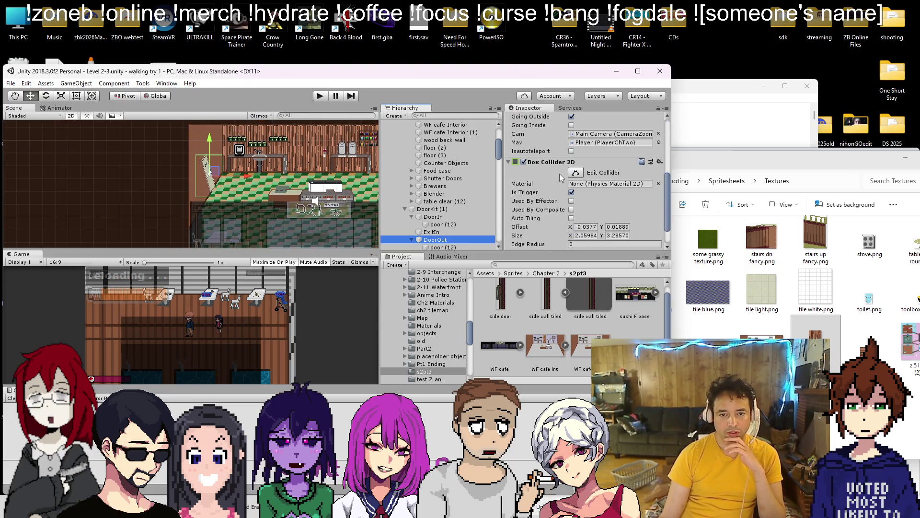
left_click(217, 171)
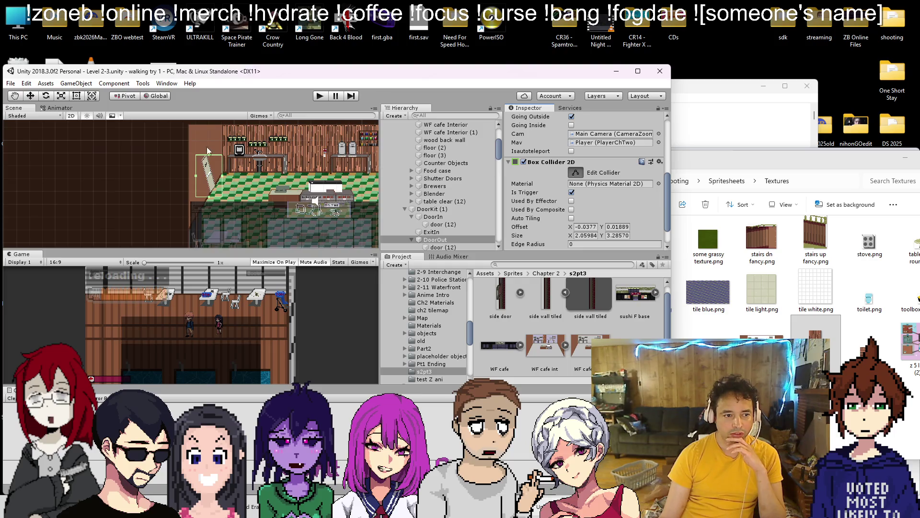
scroll(207, 152, "up", 2)
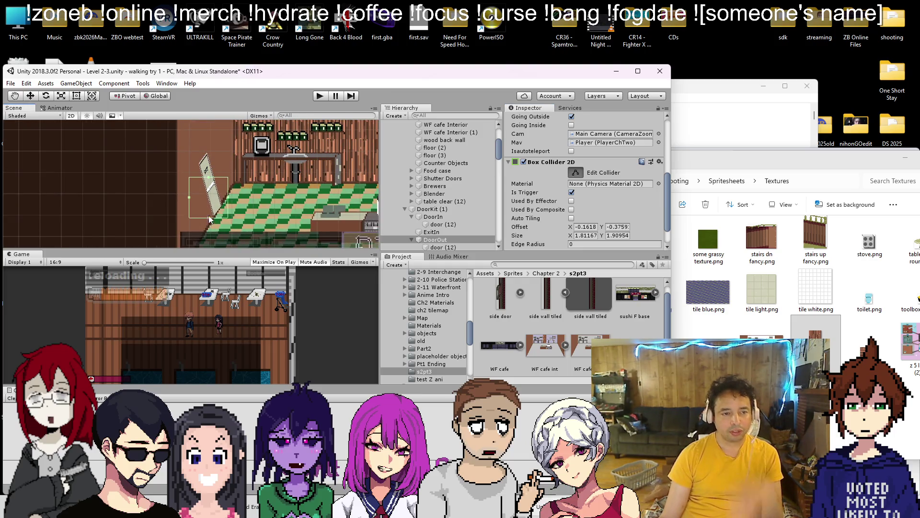
scroll(227, 176, "down", 2)
key("w")
key("ctrl+s")
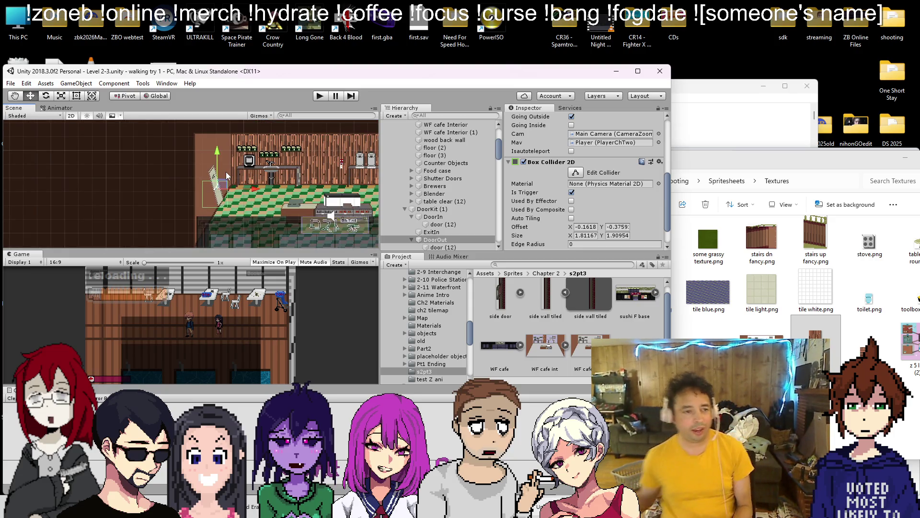
left_click(320, 96)
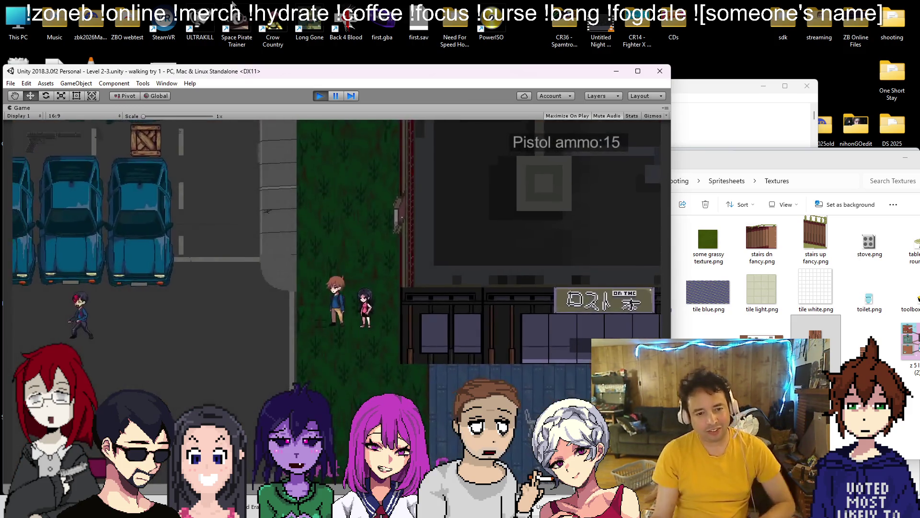
Walk the character down the street, shooting the zombies, toward the cafe entrance
key("Down")
key("space")
key("space")
key("r")
key("Up")
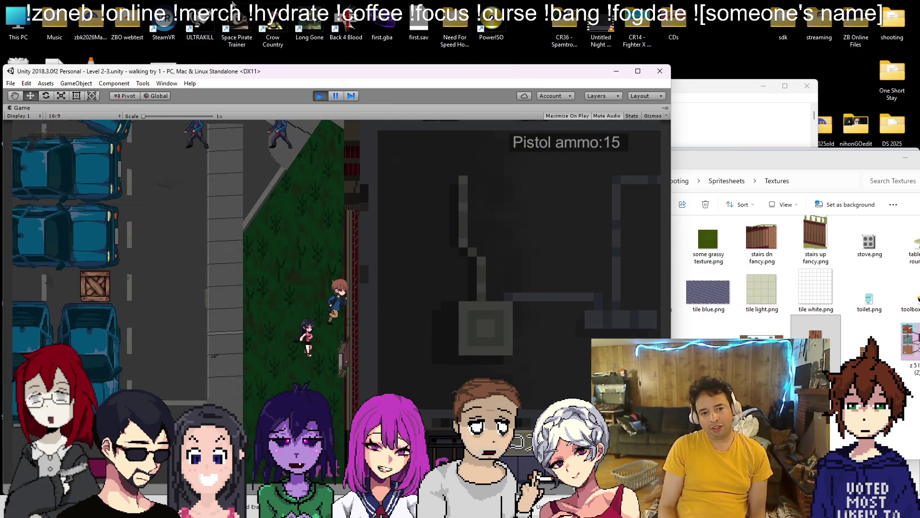
key("Down")
key("Left")
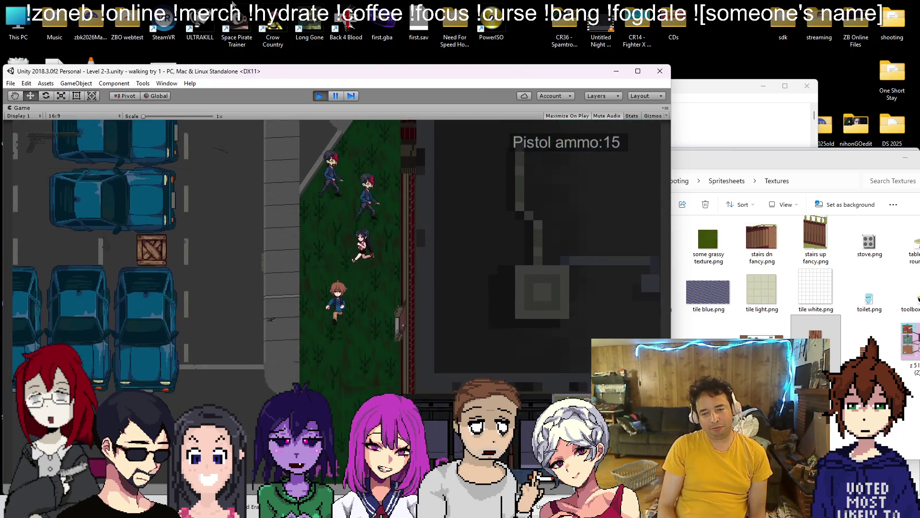
key("Down")
key("space")
key("space")
key("r")
key("Right")
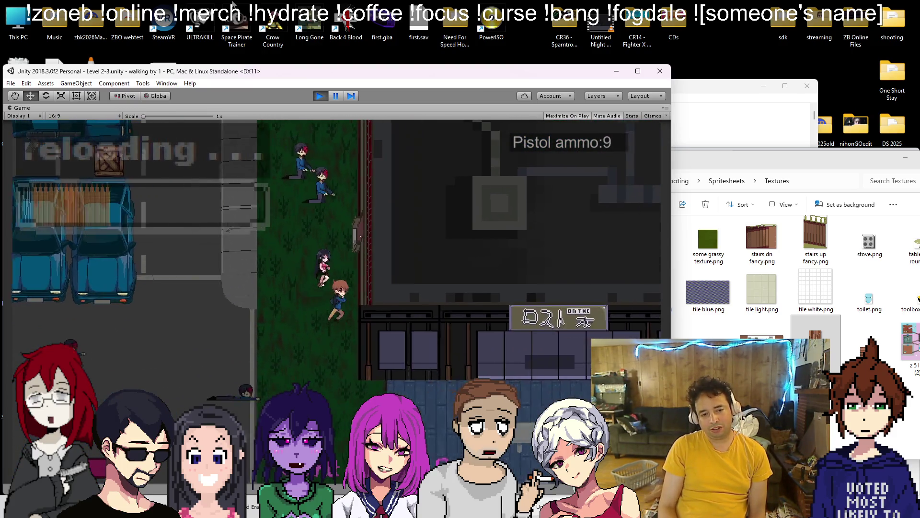
key("Up")
Walk into the cafe, along the counter to the exit door, then stop play mode
key("Right")
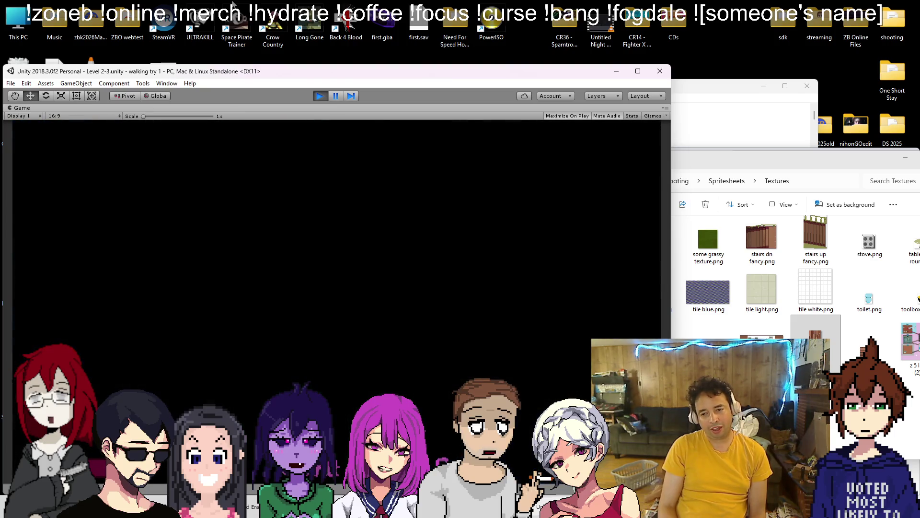
key("Up")
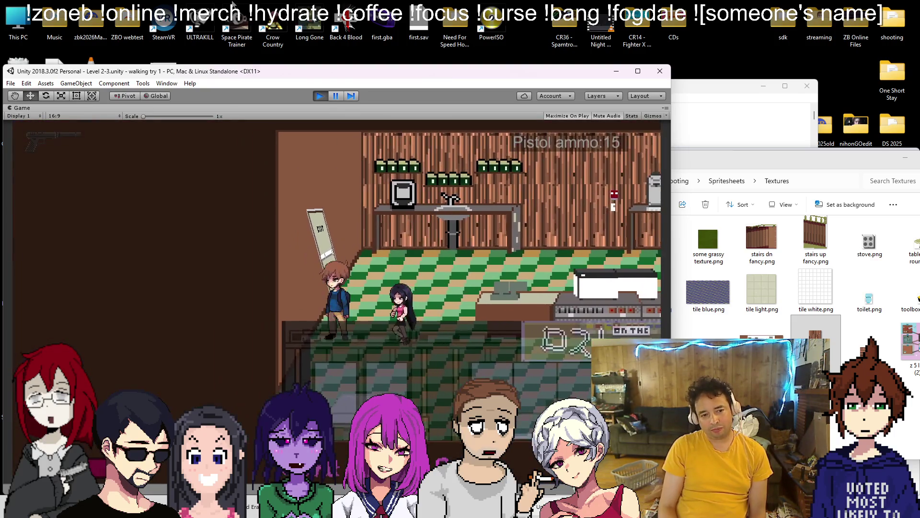
key("Right")
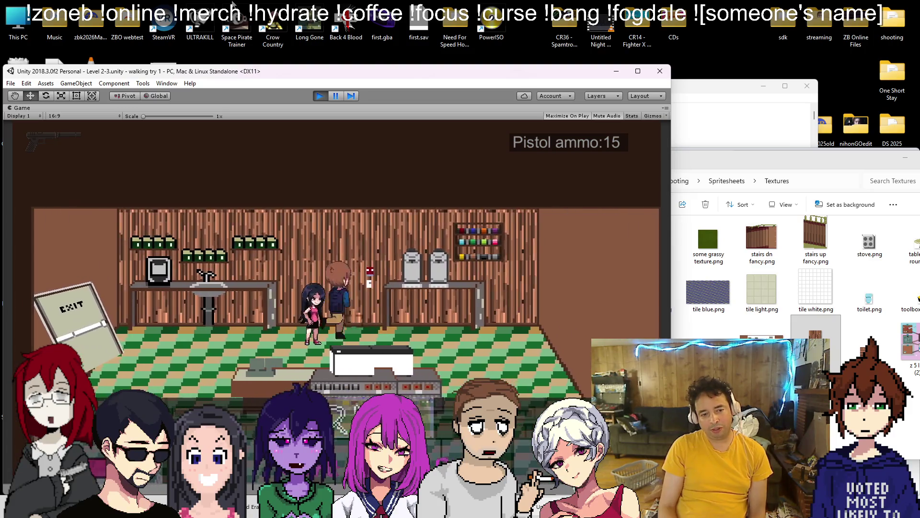
key("Left")
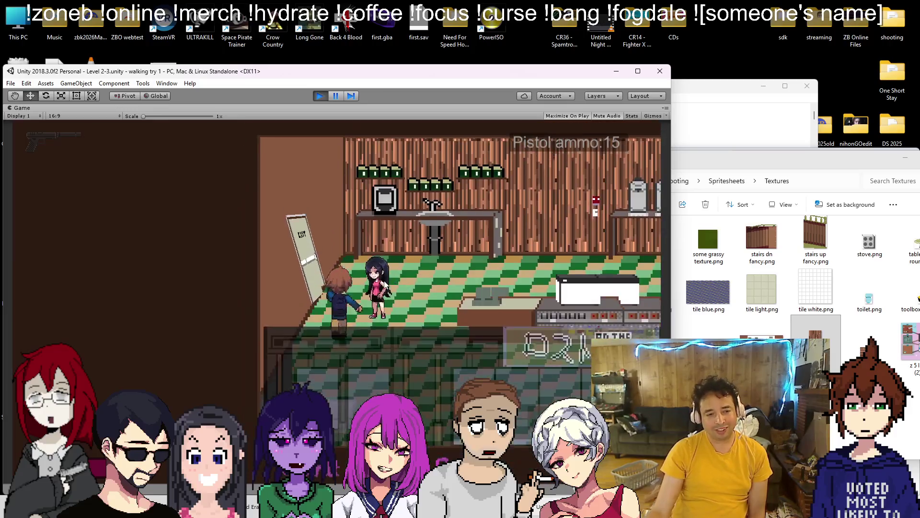
left_click(318, 96)
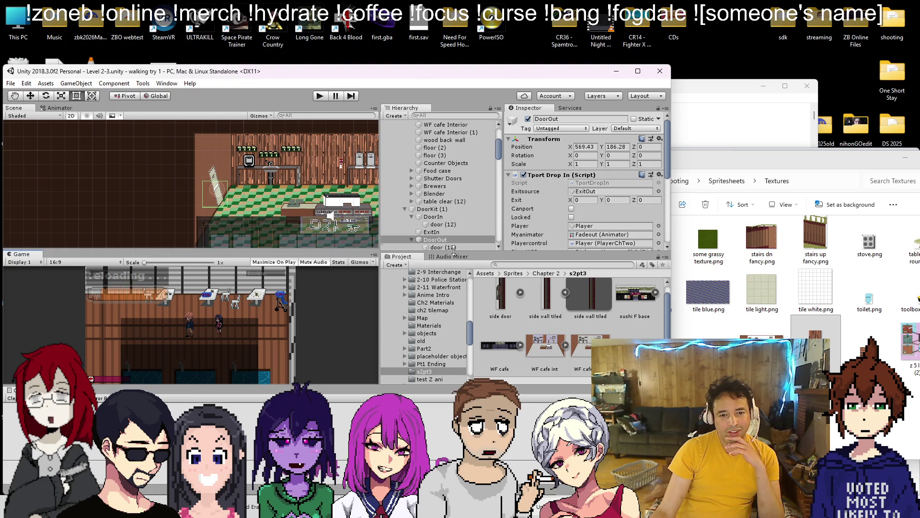
Set the door (12) sprite's rotation to 0, 0, 0 so it stands upright, and save the scene
left_click(453, 247)
scroll(210, 178, "up", 10)
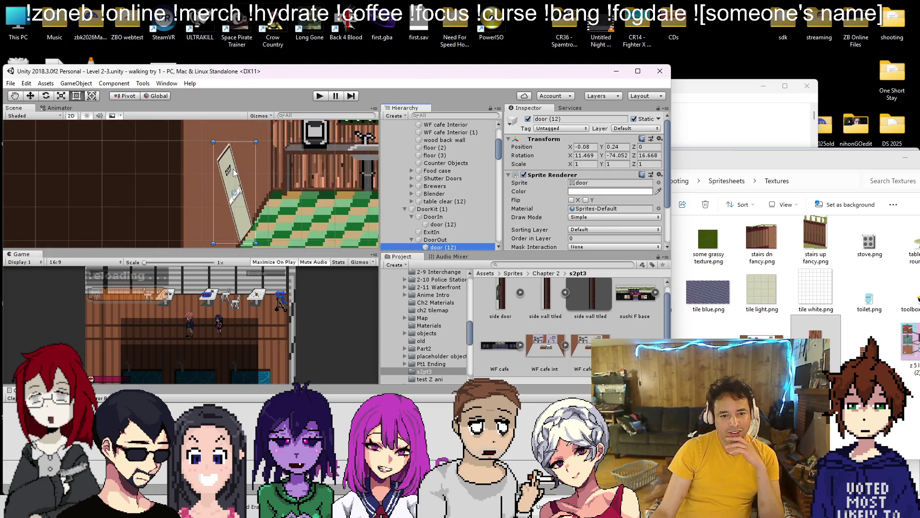
scroll(262, 190, "down", 8)
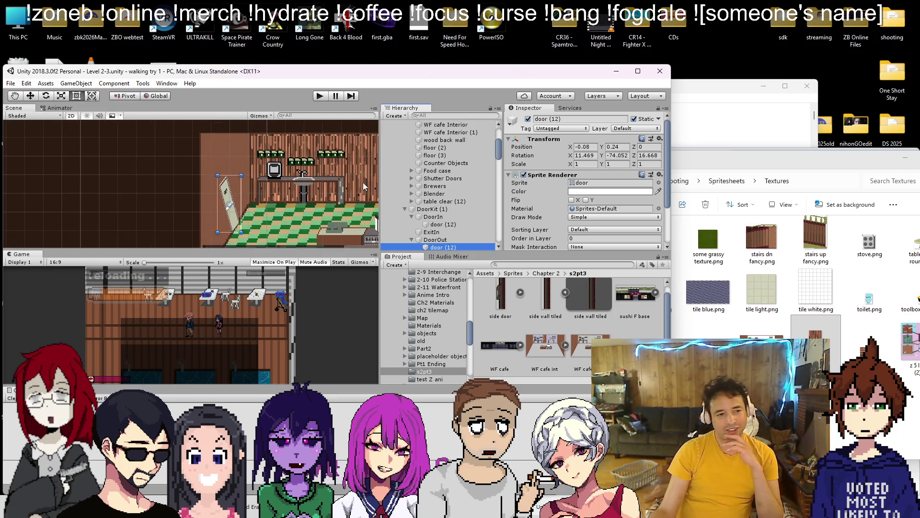
left_click(581, 154)
type("0")
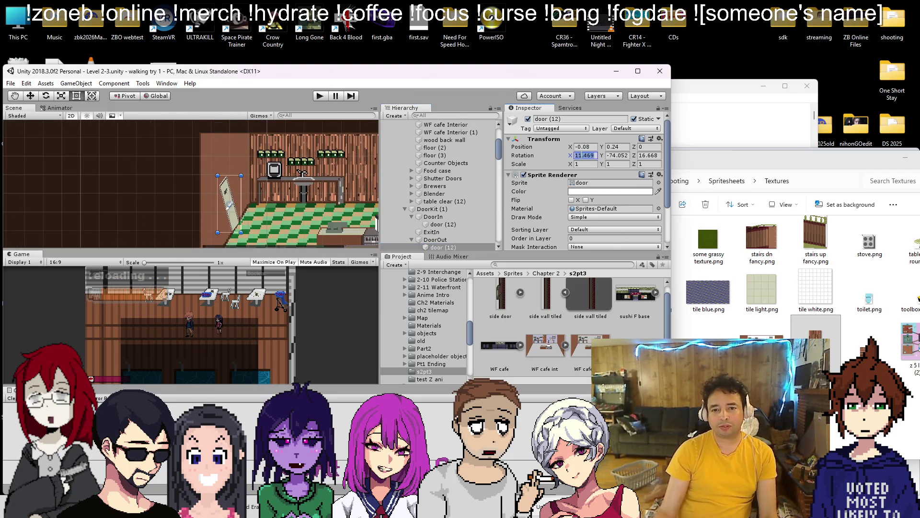
key("Tab")
type("0")
key("Tab")
type("0")
key("ctrl+s")
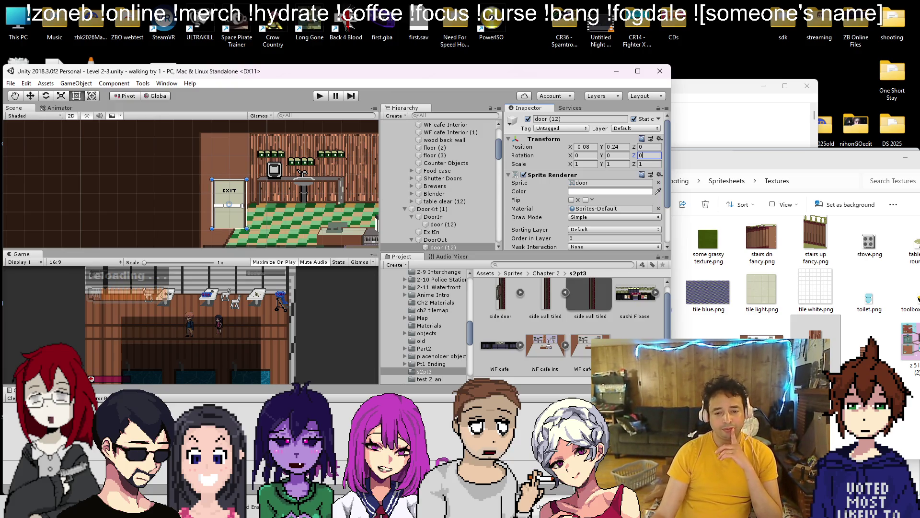
left_click(586, 345)
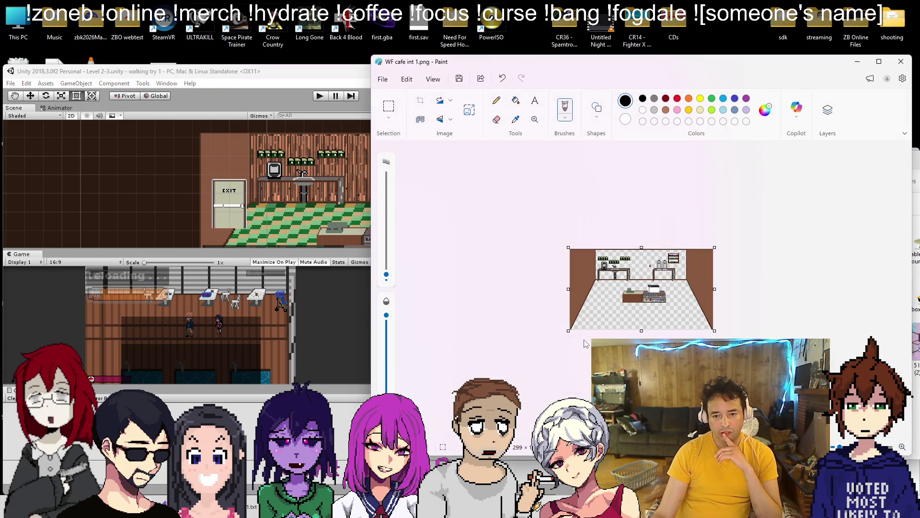
Make dark red #4A000B the drawing colour and pick the Line shape with a 1px outline
scroll(584, 267, "up", 6)
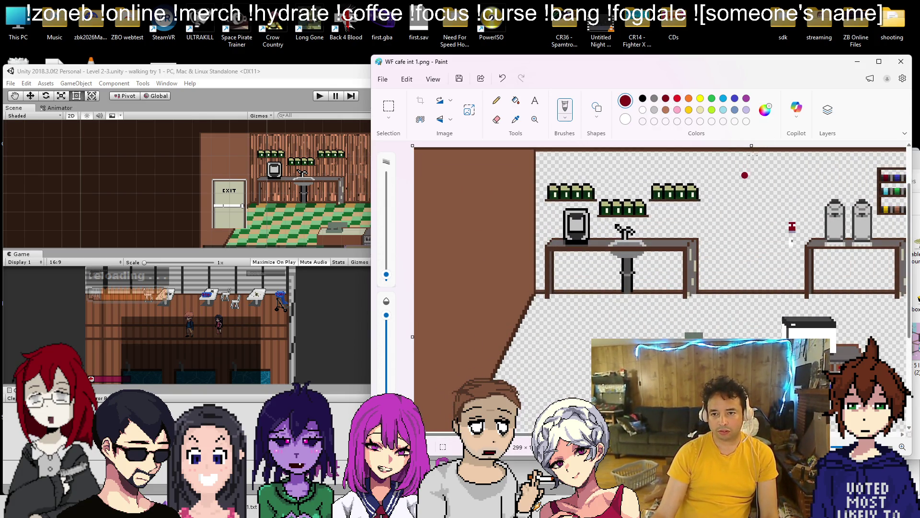
left_click(765, 110)
left_click(658, 226)
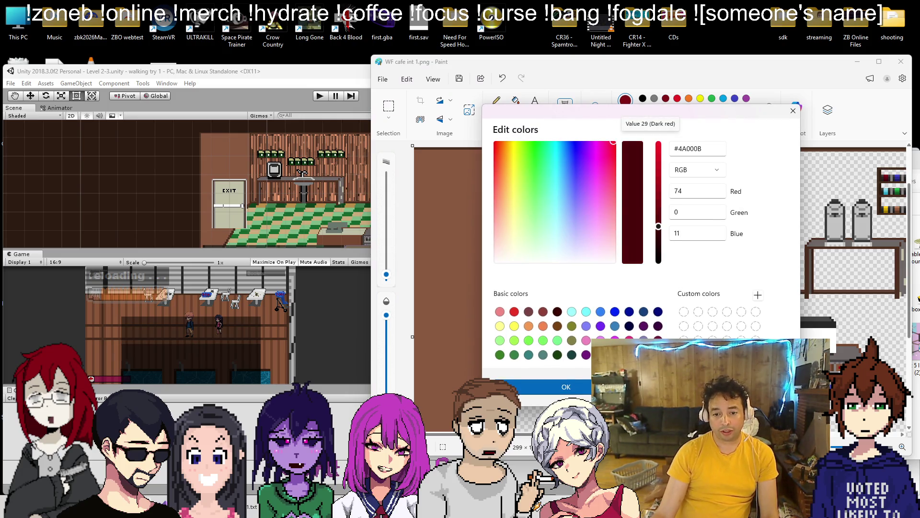
left_click(582, 386)
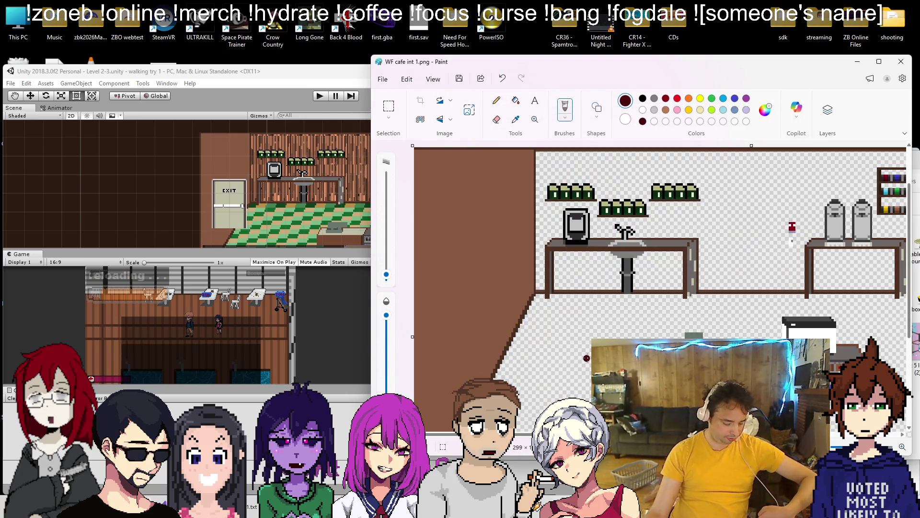
left_click(600, 108)
left_click(533, 132)
left_click(596, 112)
left_click(656, 138)
left_click(658, 180)
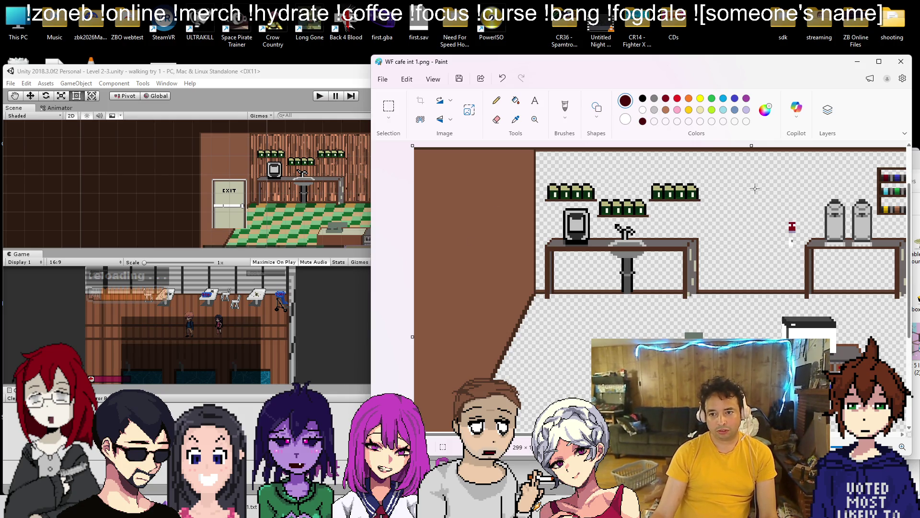
Outline the slanted doorway on the brown left wall and bucket-fill it dark red
mouse_move(755, 191)
left_mouse_down()
mouse_move(509, 197)
mouse_move(422, 254)
mouse_move(427, 268)
mouse_move(469, 250)
mouse_move(490, 371)
left_mouse_up()
key("Escape")
key("Escape")
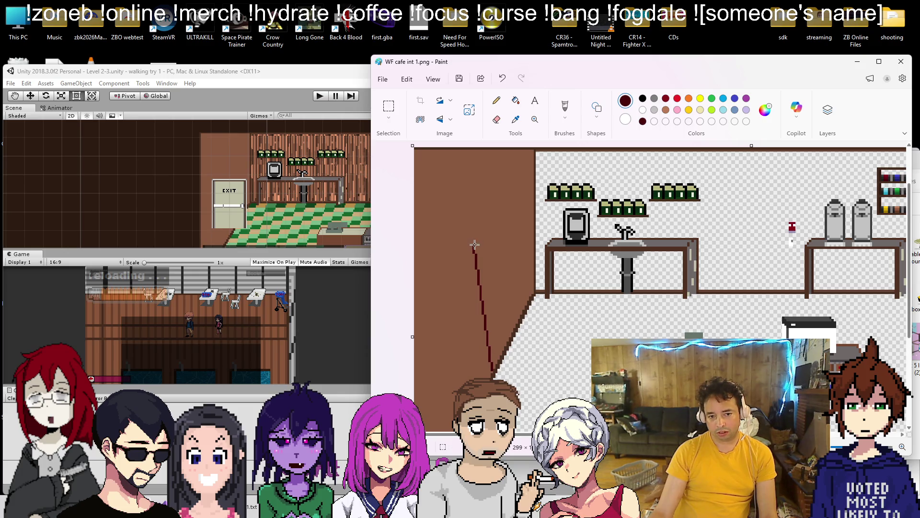
left_click_drag(499, 231, 509, 328)
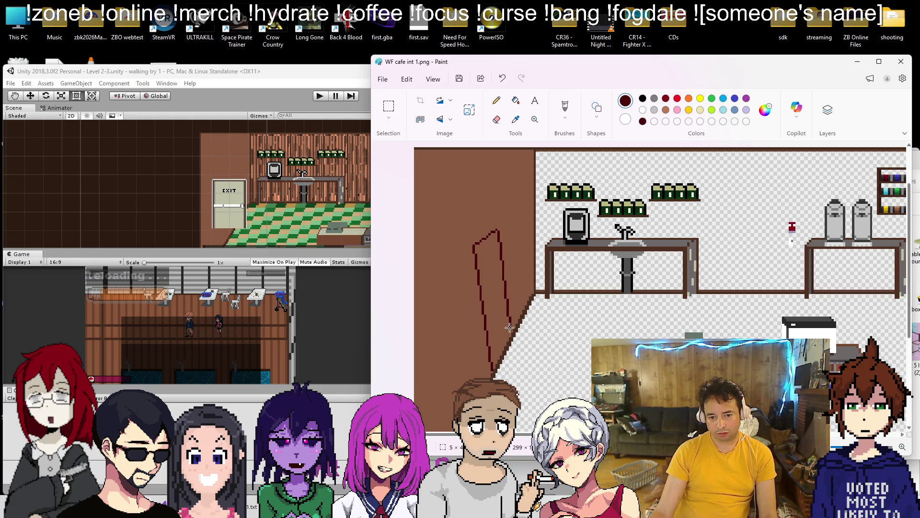
left_click(491, 292)
scroll(545, 373, "down", 3)
scroll(518, 276, "up", 3)
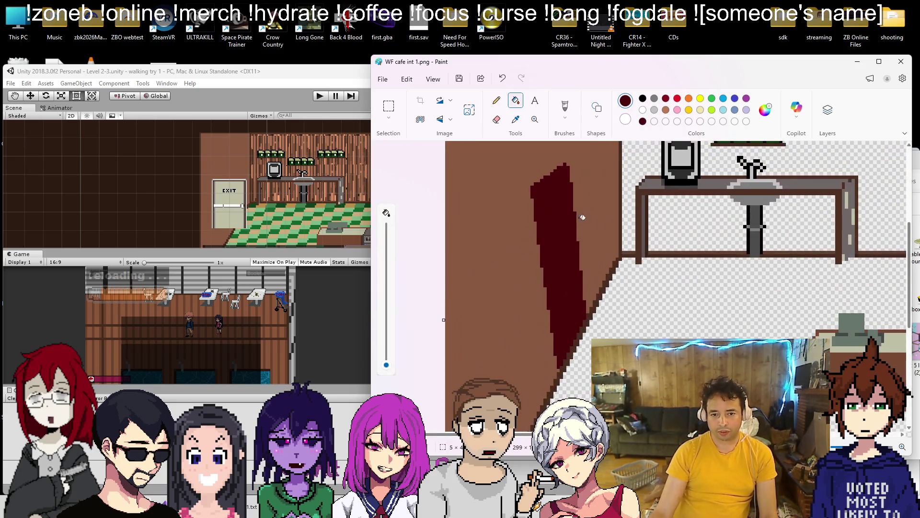
Sample the dark brown outline colour and draw a line along the door's right edge
left_click(515, 120)
left_click(479, 215)
left_click(765, 110)
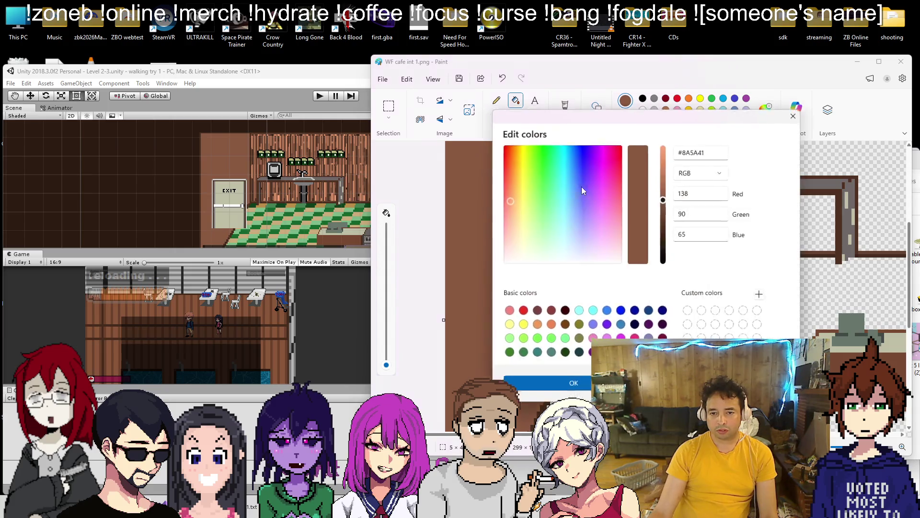
key("Escape")
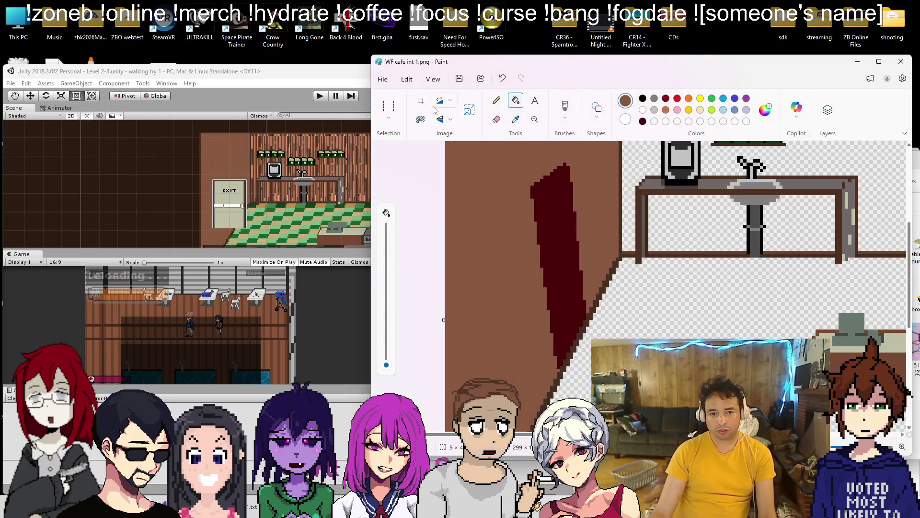
left_click(515, 120)
left_click(606, 292)
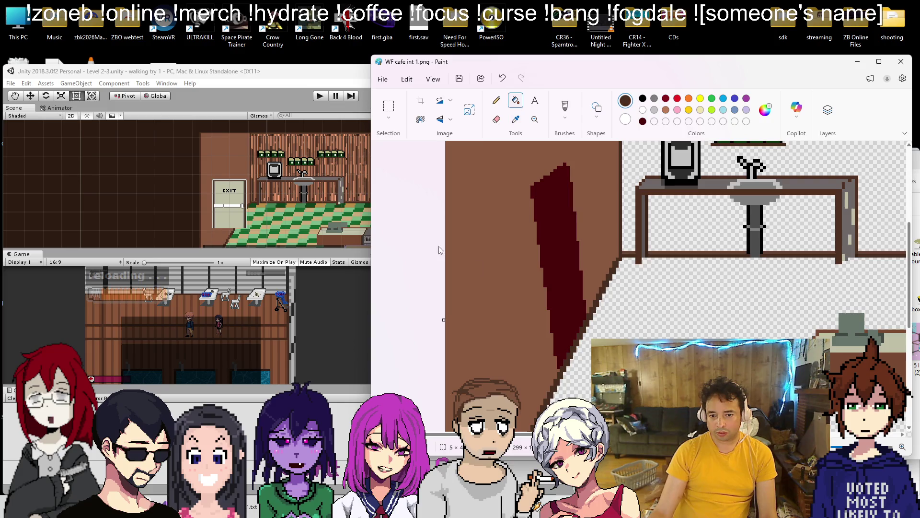
left_click(565, 121)
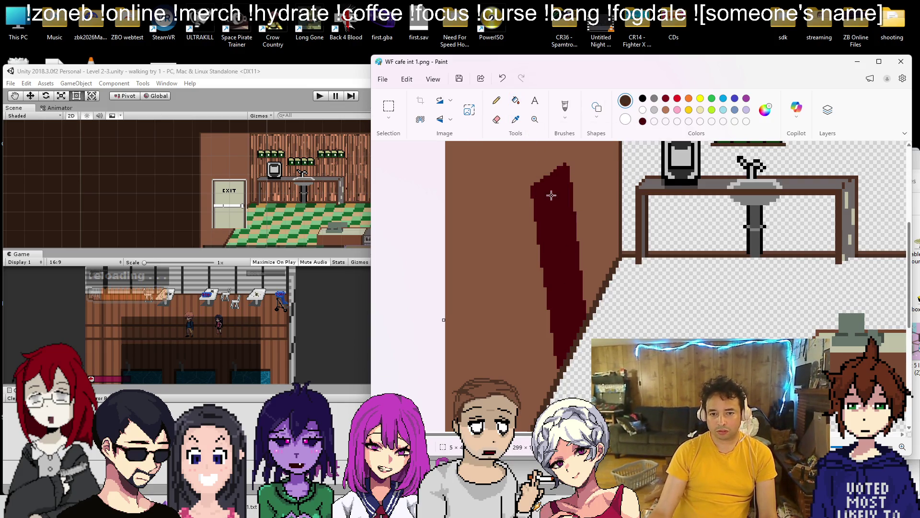
left_click_drag(590, 316, 569, 163)
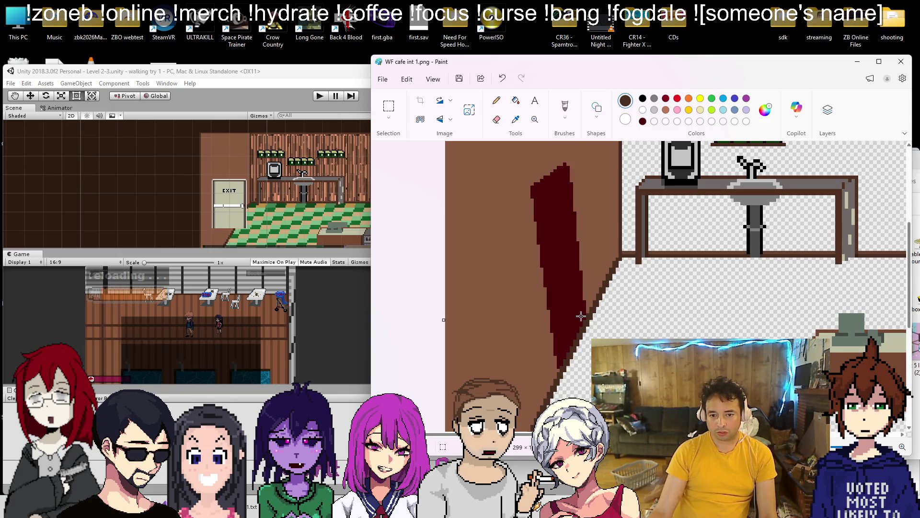
mouse_move(587, 320)
left_mouse_down()
mouse_move(568, 164)
mouse_move(527, 188)
mouse_move(546, 406)
mouse_move(555, 373)
left_mouse_up()
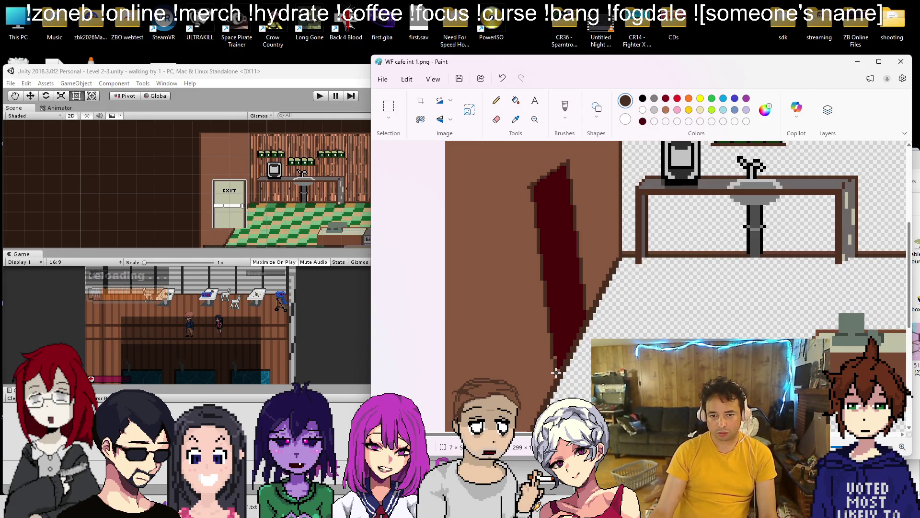
Draw the door's dark brown left edge, undoing a stray hook at the top corner
mouse_move(530, 188)
left_mouse_down()
mouse_move(548, 396)
mouse_move(533, 188)
left_mouse_up()
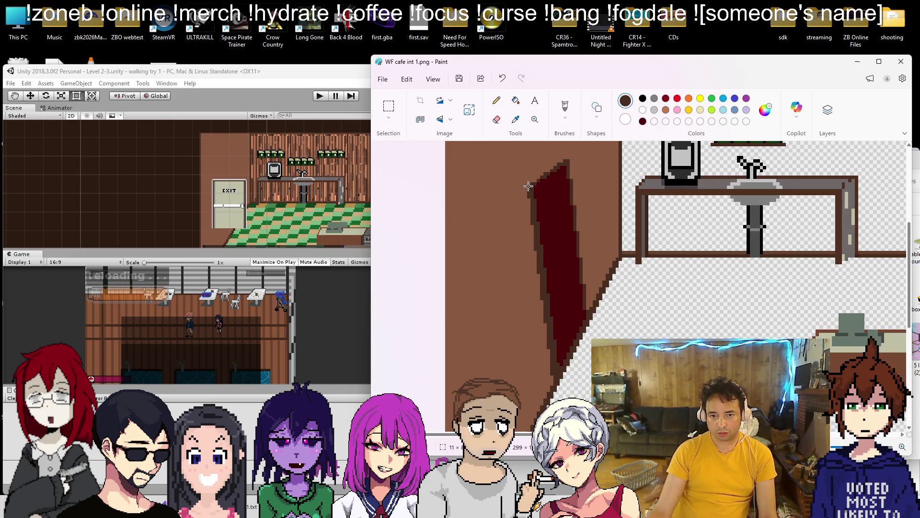
left_click_drag(563, 162, 527, 187)
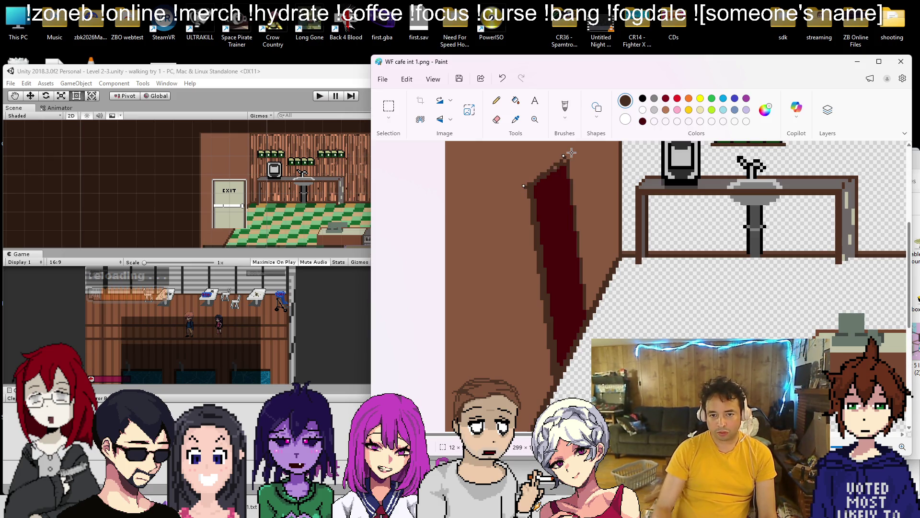
left_click(522, 214)
key("ctrl+z")
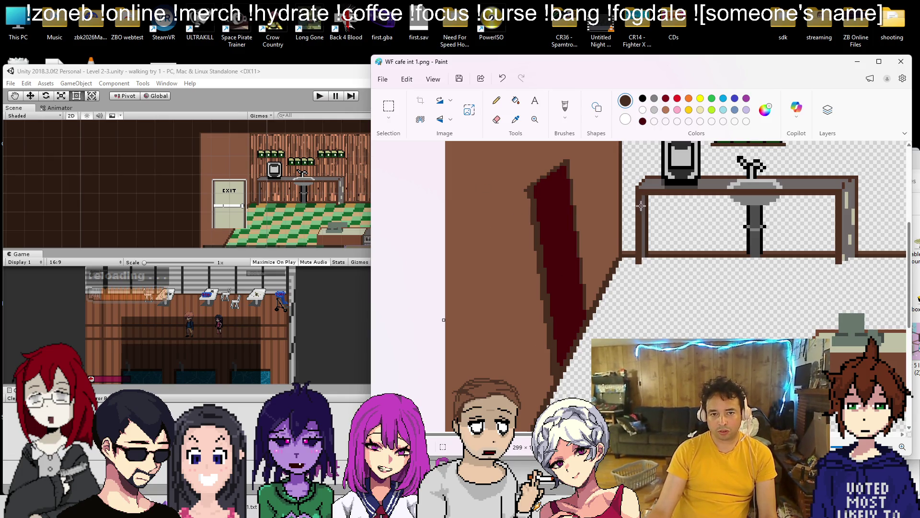
left_click_drag(529, 234, 552, 383)
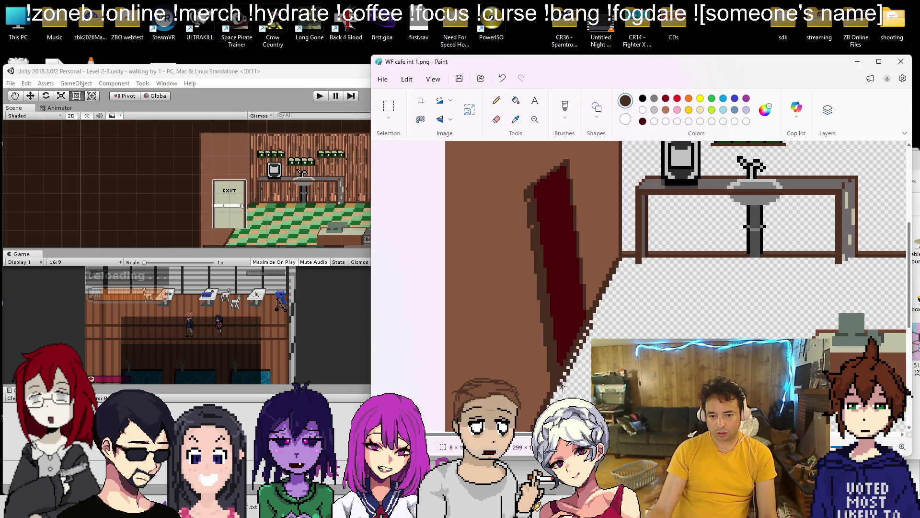
scroll(583, 345, "down", 3)
scroll(527, 374, "up", 3)
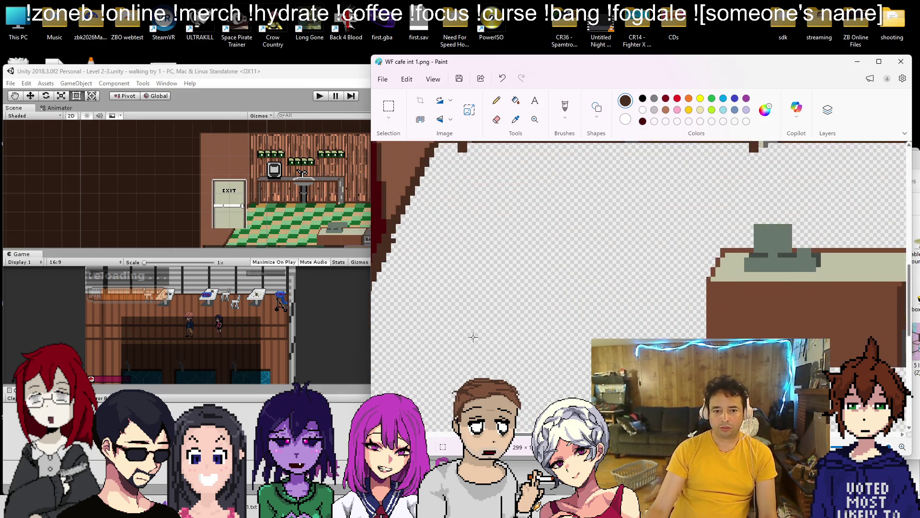
scroll(469, 292, "up", 3)
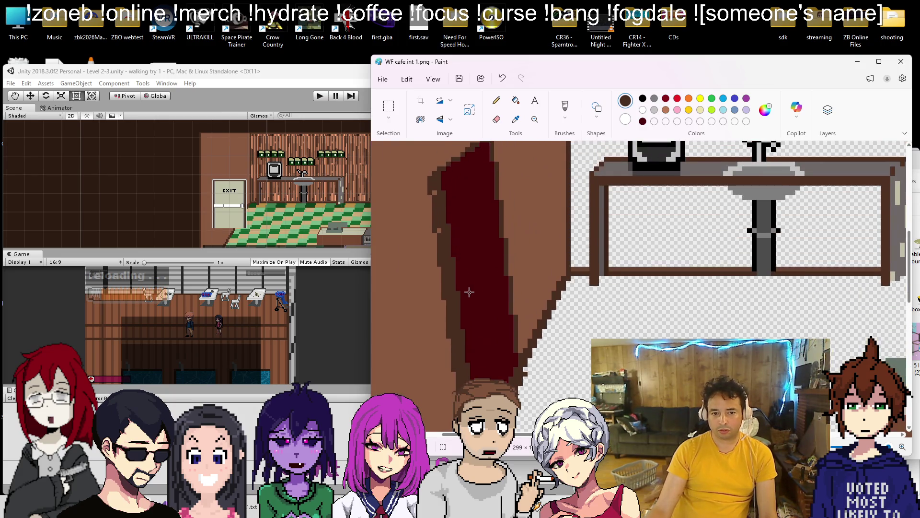
Brighten the red to #66000F and draw a shading line down the door's left side
left_click(501, 105)
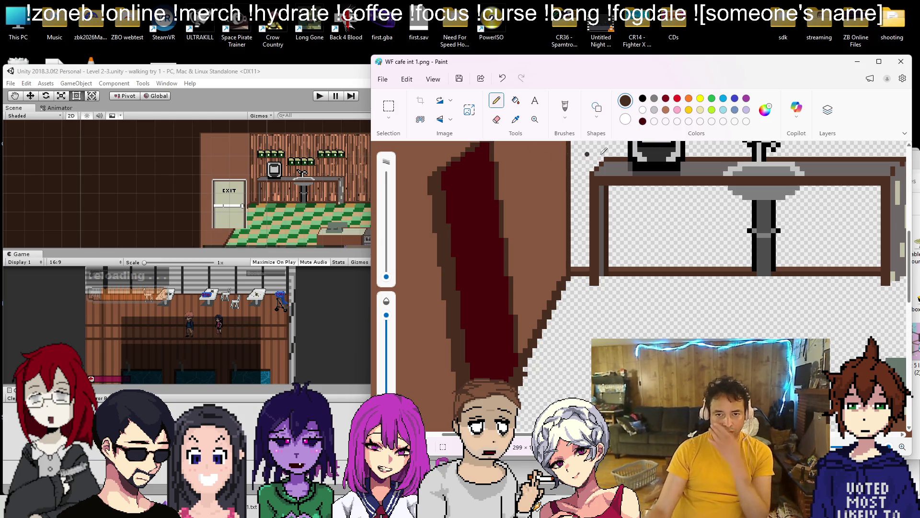
left_click(765, 110)
left_click(659, 215)
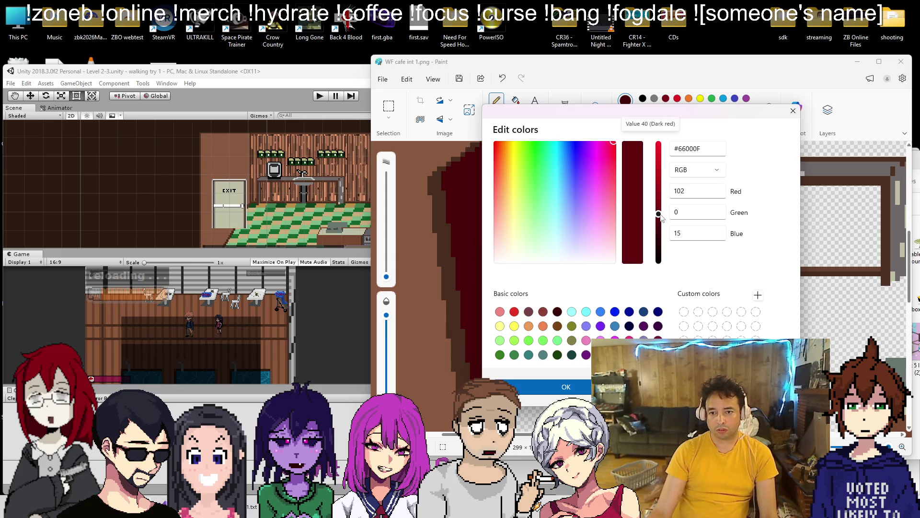
left_click(565, 386)
left_click(597, 112)
left_click(537, 135)
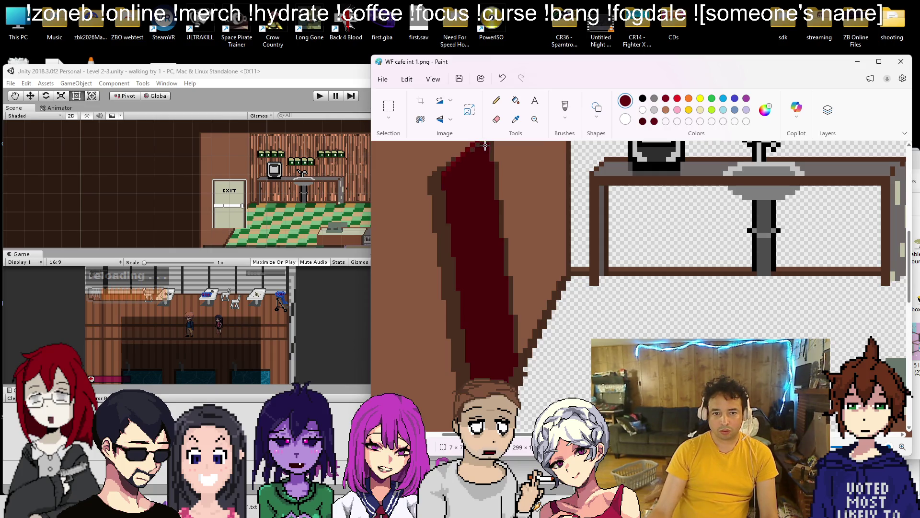
scroll(498, 187, "up", 3)
scroll(453, 205, "down", 3)
mouse_move(451, 229)
left_mouse_down()
mouse_move(468, 383)
mouse_move(471, 376)
left_mouse_up()
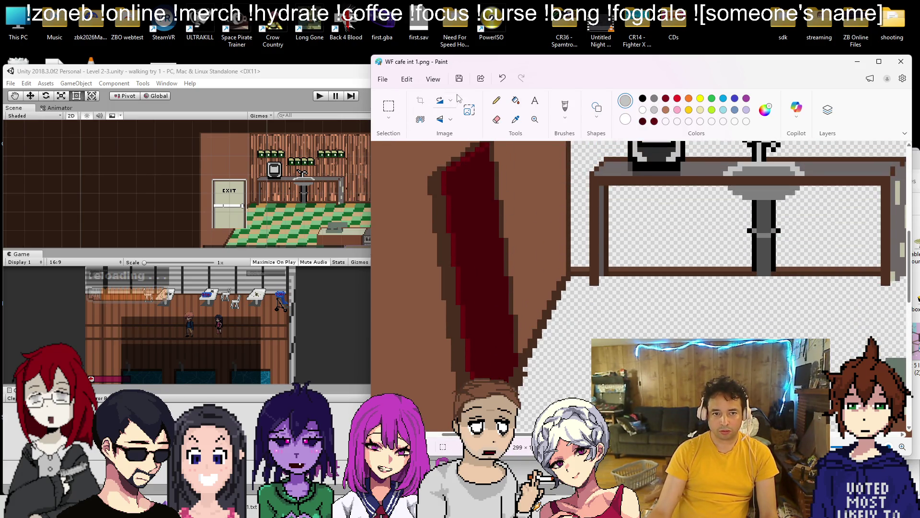
Pencil a small light grey handle onto the door, then reselect the dark maroon
left_click(498, 100)
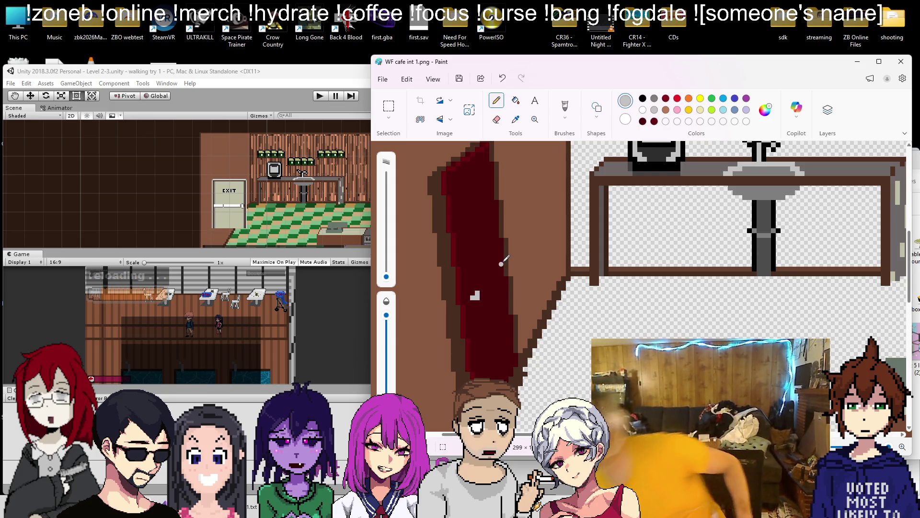
left_click(475, 295)
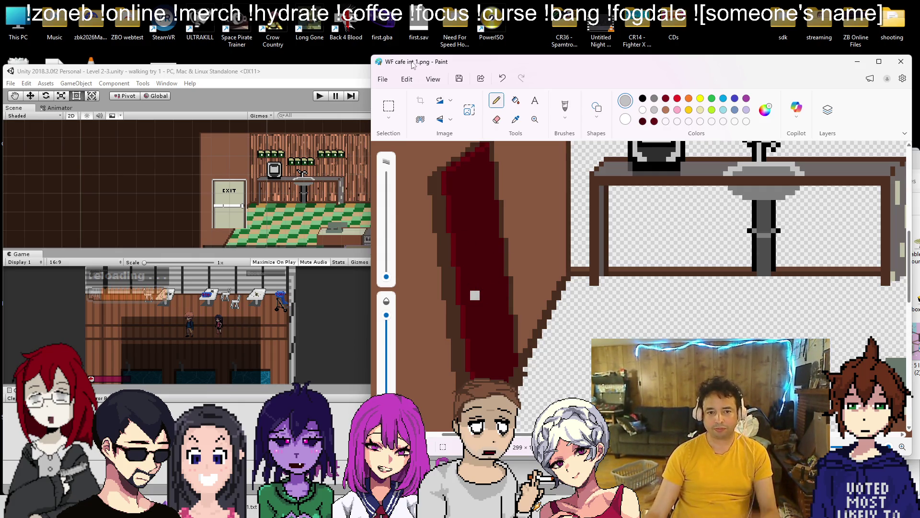
left_click(515, 118)
left_click(485, 154)
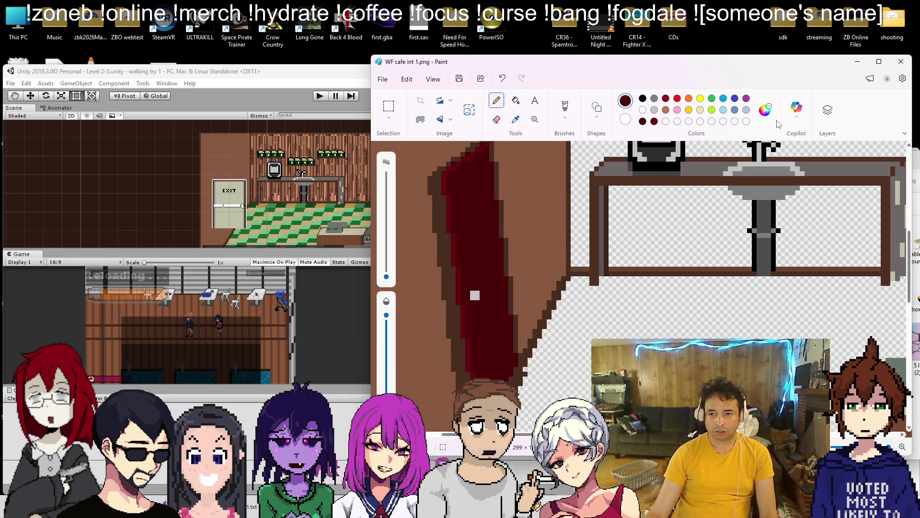
left_click(766, 110)
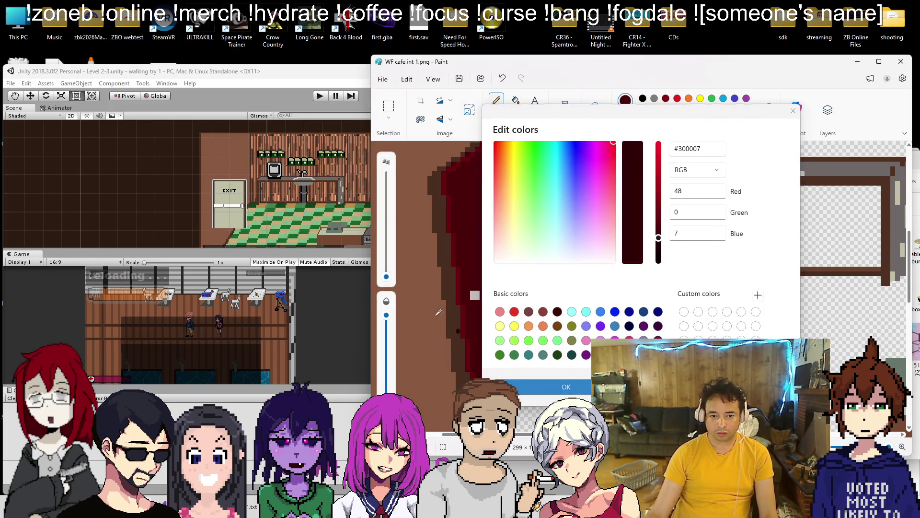
left_click(438, 312)
scroll(476, 298, "down", 3)
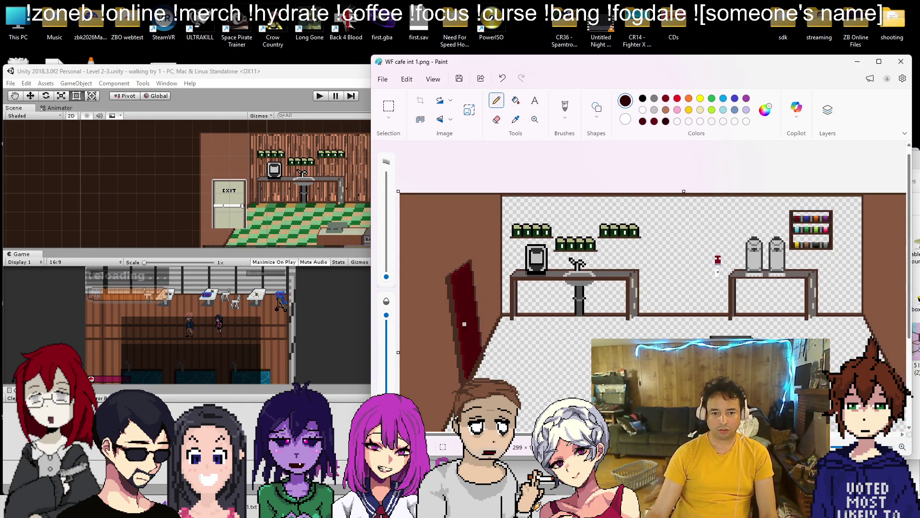
scroll(464, 319, "up", 2)
Sample the door's dark red, then adjust a dark brown's brightness in Edit colors
left_click(515, 120)
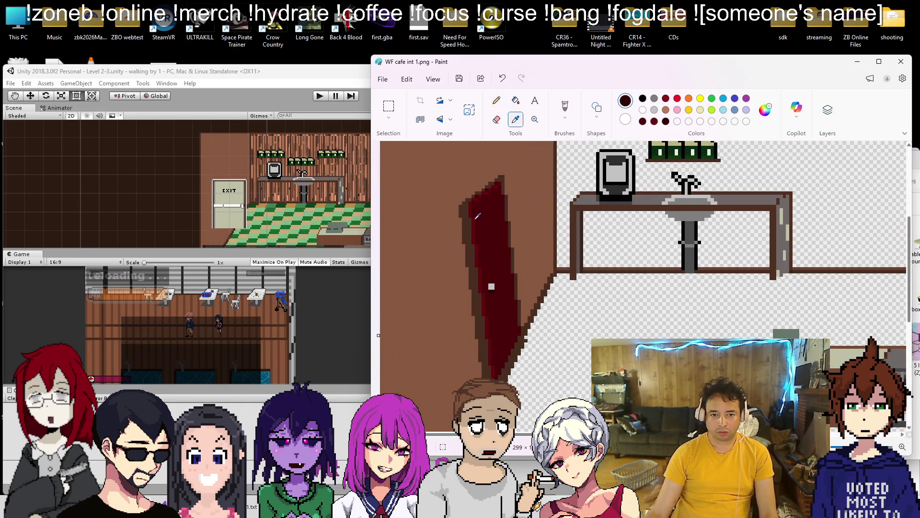
left_click(474, 224)
left_click(515, 119)
left_click(623, 270)
left_click(765, 110)
left_click_drag(659, 226, 659, 223)
left_click(565, 386)
left_click(595, 109)
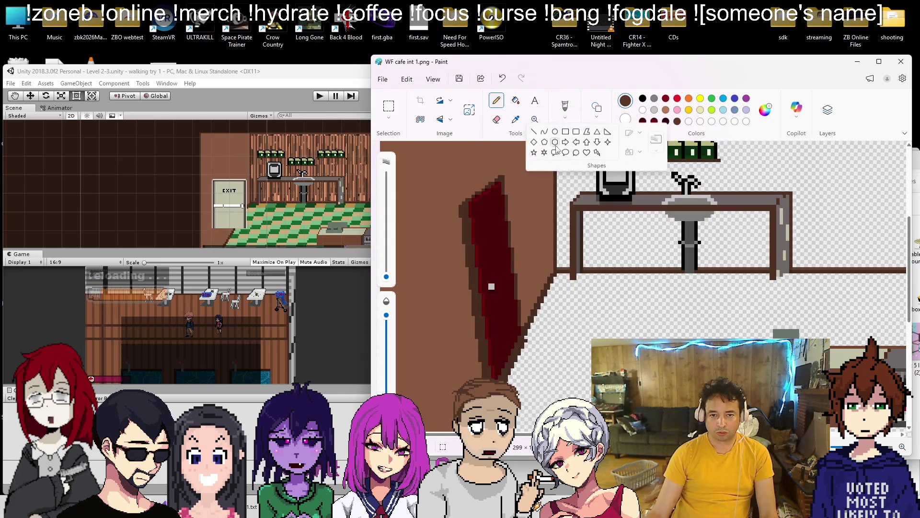
left_click(534, 131)
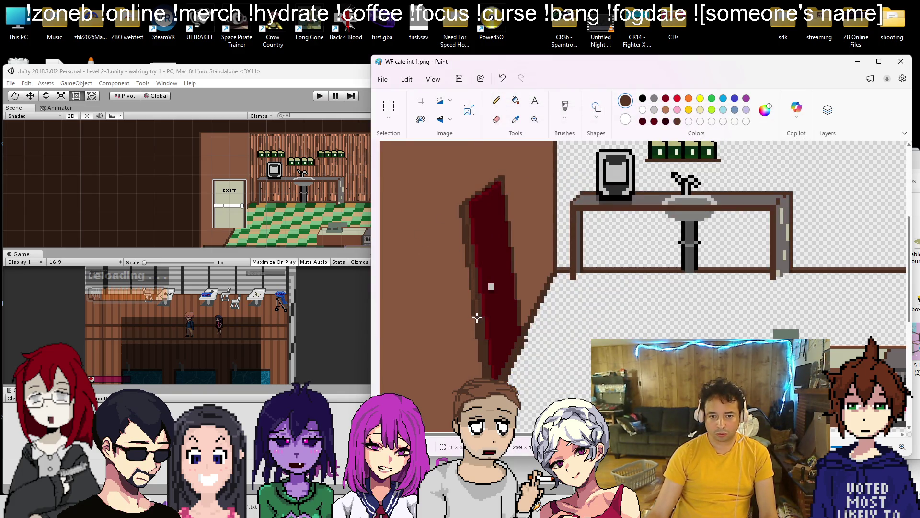
Close the image window and return to Unity
scroll(498, 176, "down", 3)
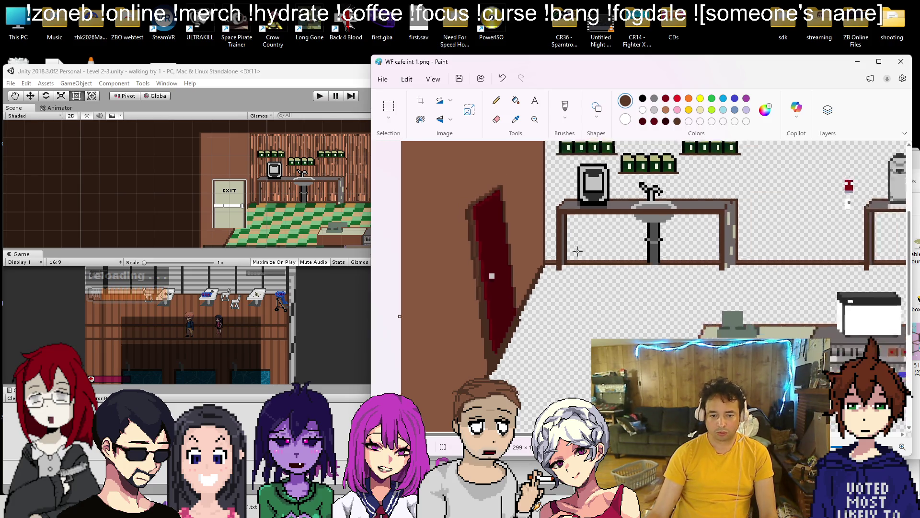
scroll(413, 299, "up", 3)
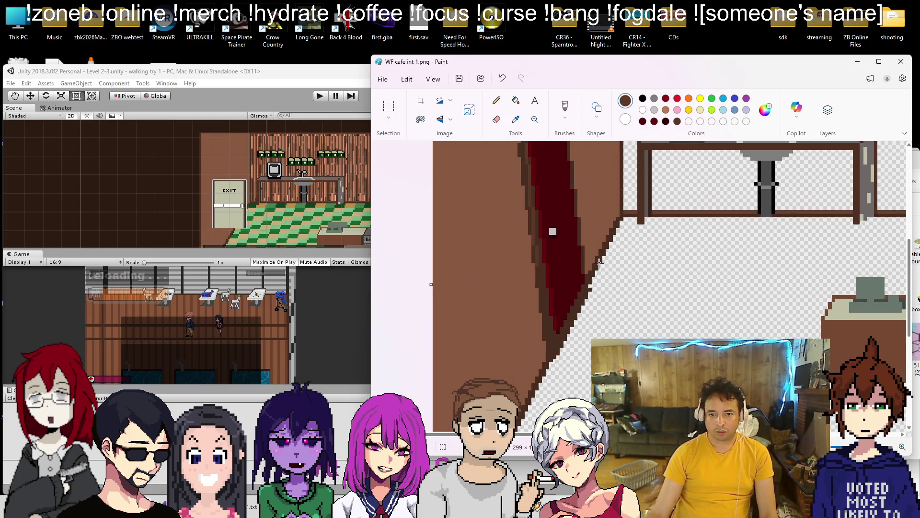
scroll(599, 262, "down", 5)
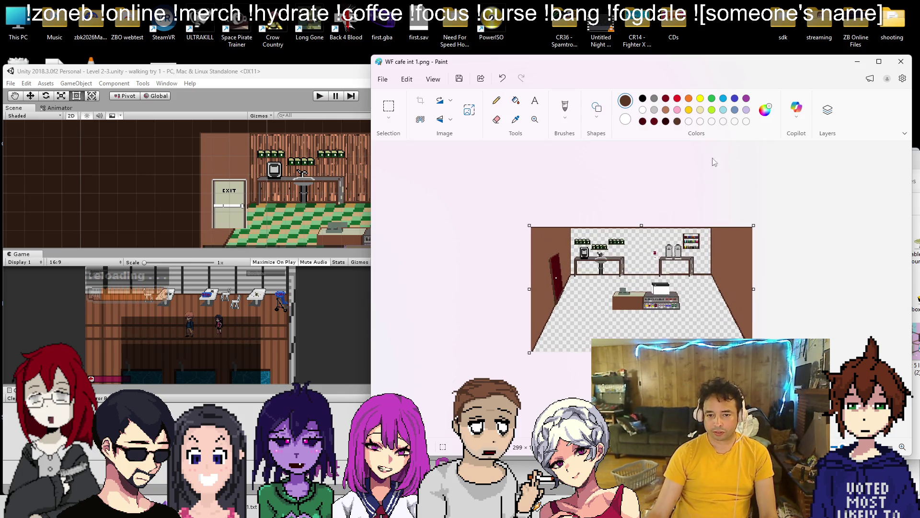
scroll(712, 162, "up", 3)
left_click(899, 61)
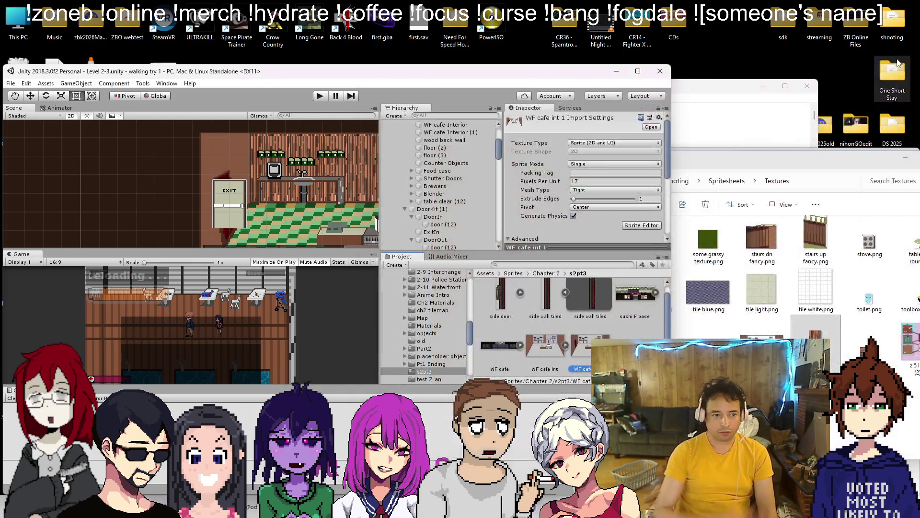
Delete the Shutter Doors group, select DoorOut, and save the scene
left_click(234, 214)
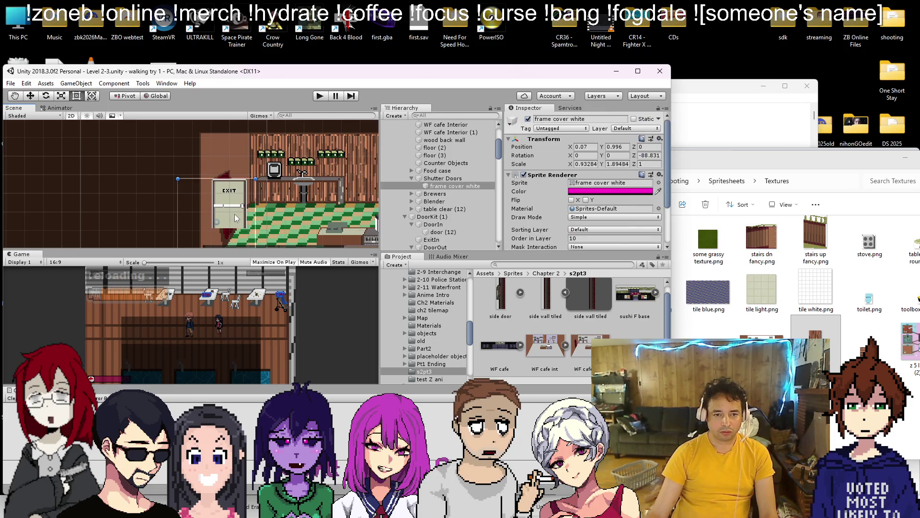
left_click(230, 211)
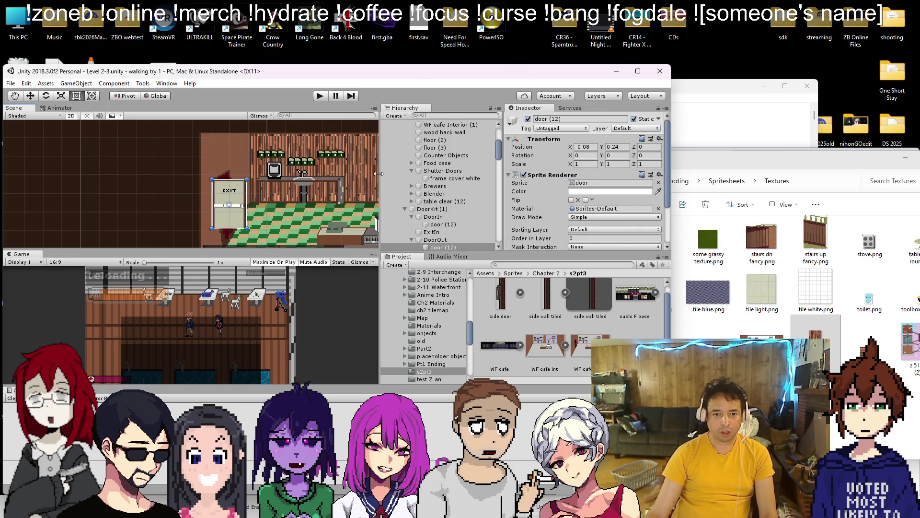
left_click(461, 179)
left_click(443, 171)
scroll(563, 178, "down", 5)
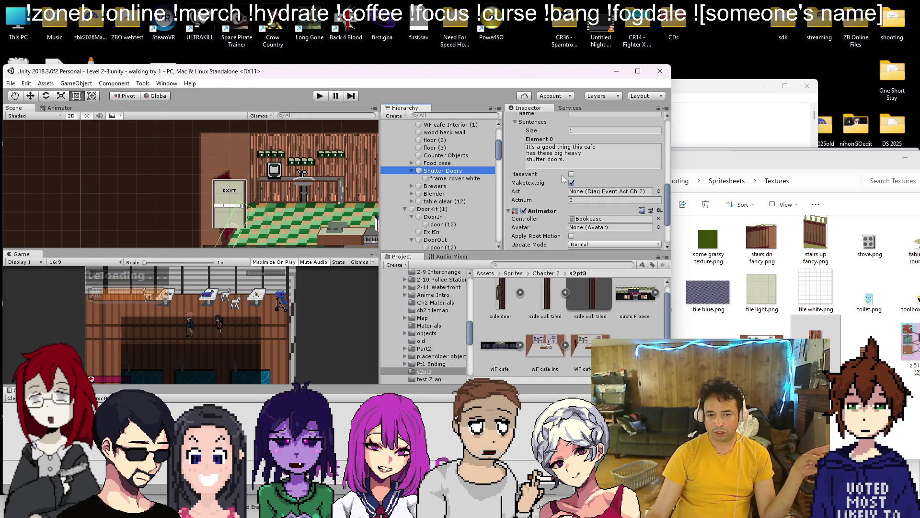
scroll(564, 179, "up", 5)
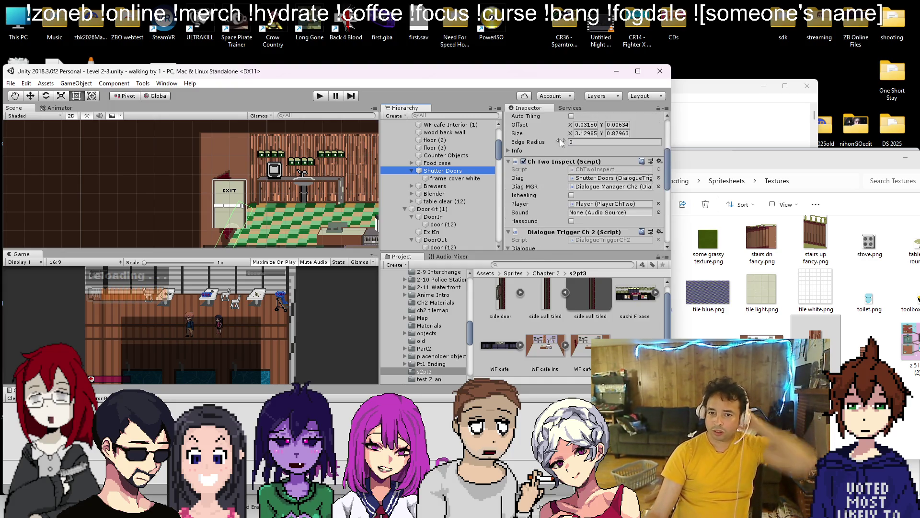
key("Delete")
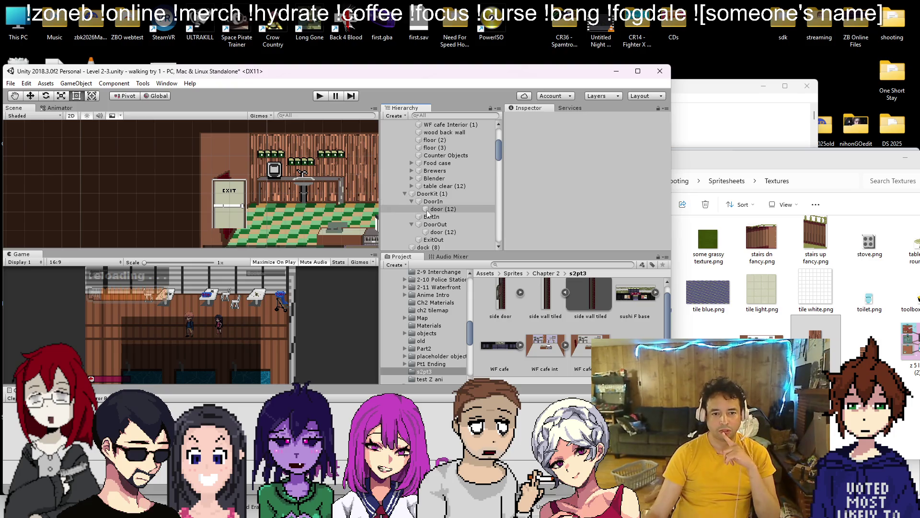
left_click(491, 224)
key("ctrl+s")
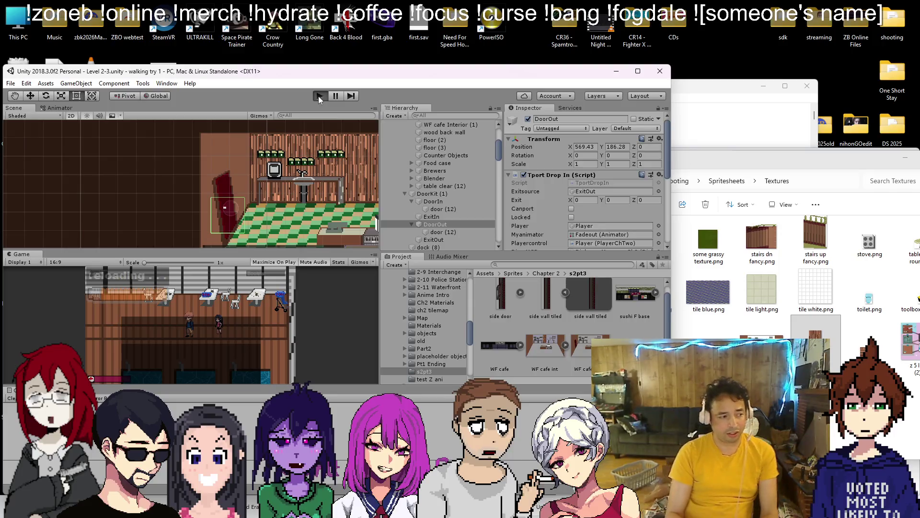
left_click(319, 97)
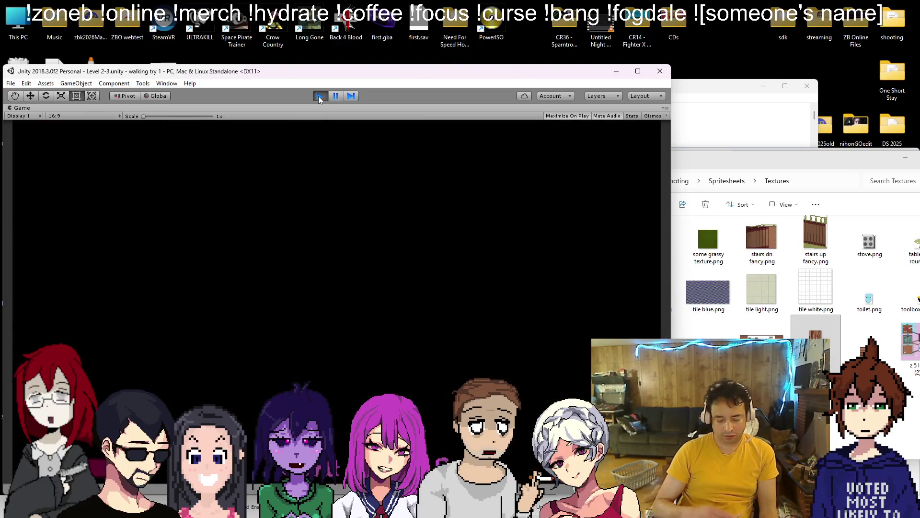
Shoot at the enemies near the parked cars and reload the pistol
key("space")
key("space")
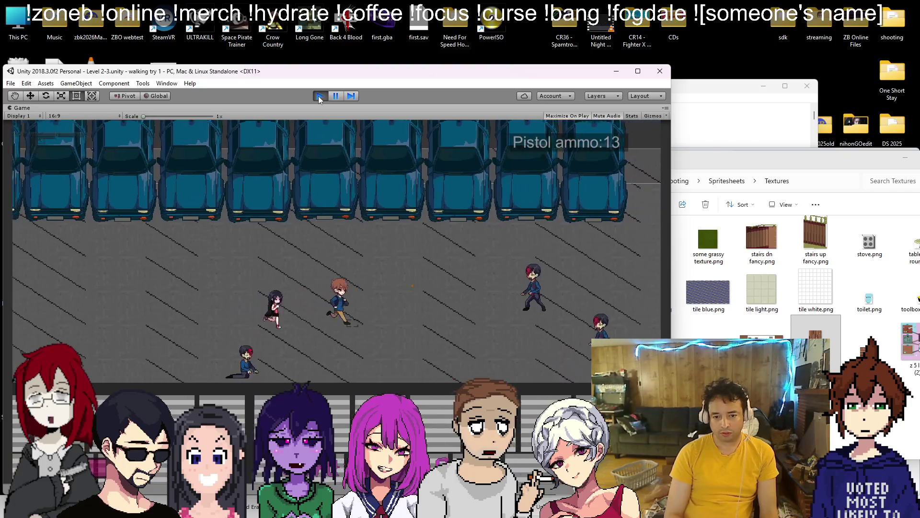
key("space")
key("r")
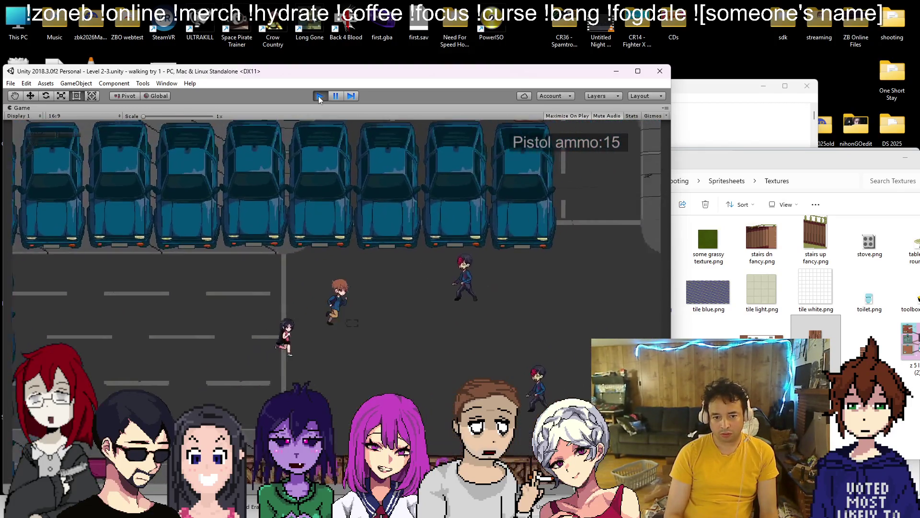
key("space")
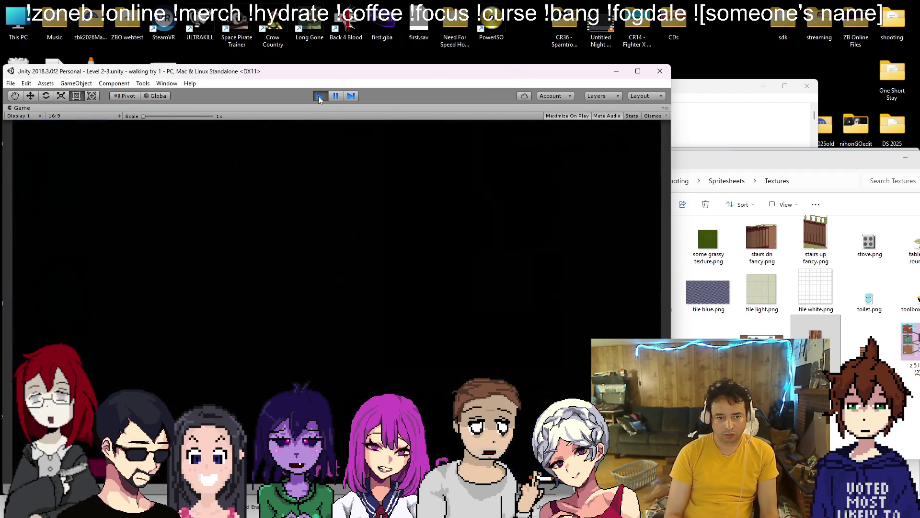
Walk the player through the kitchen and out the dark red left doorway, then stop play
key("d")
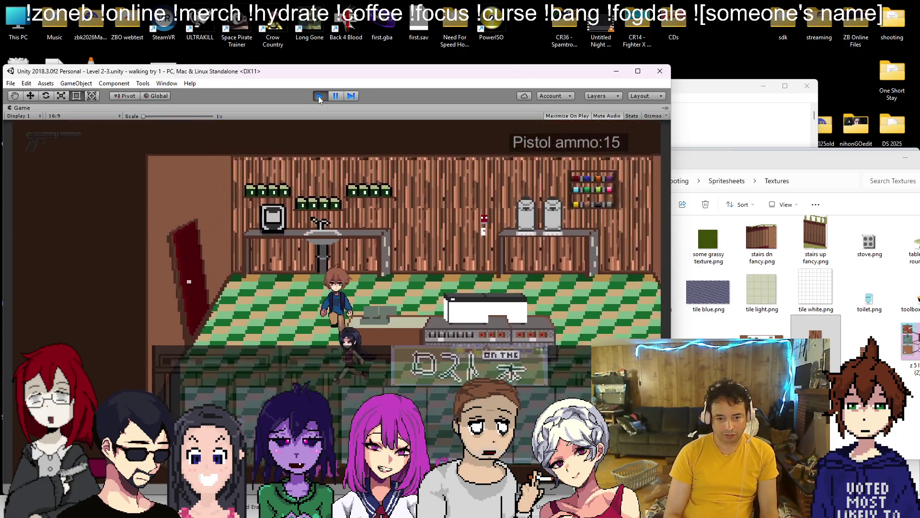
key("a")
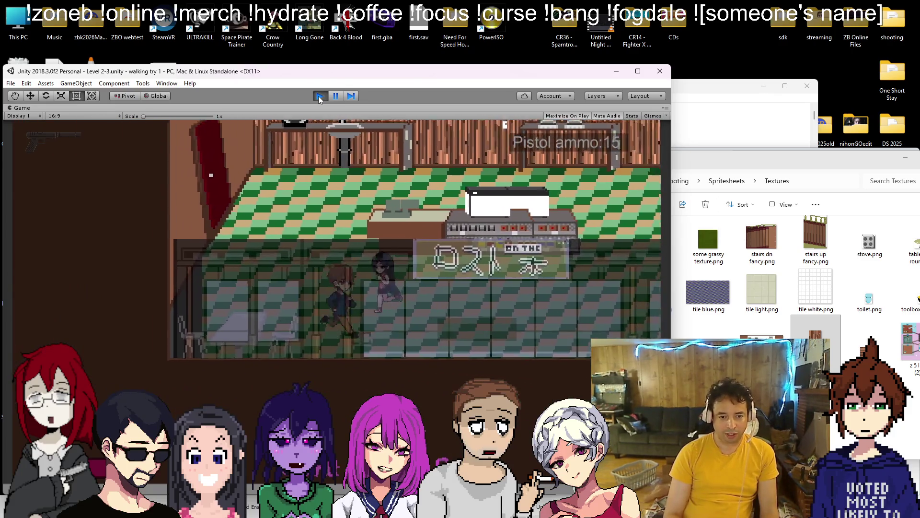
key("w")
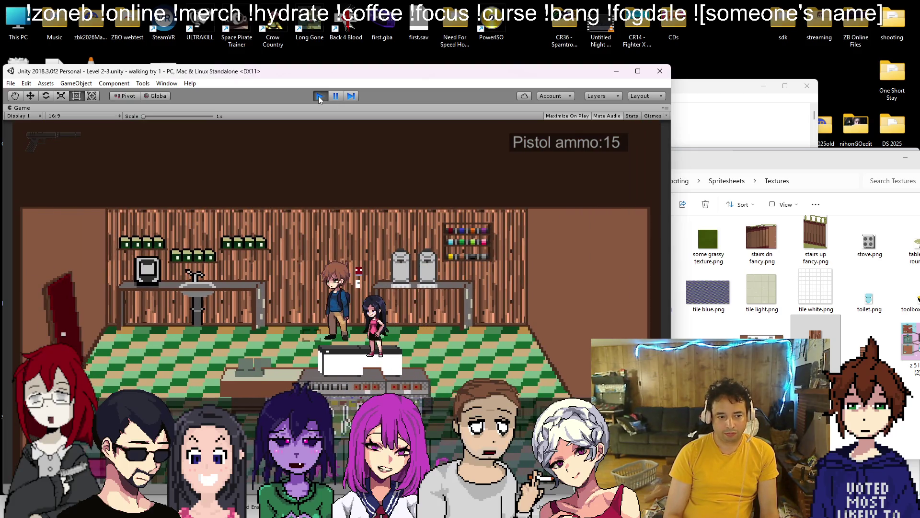
key("a")
key("w")
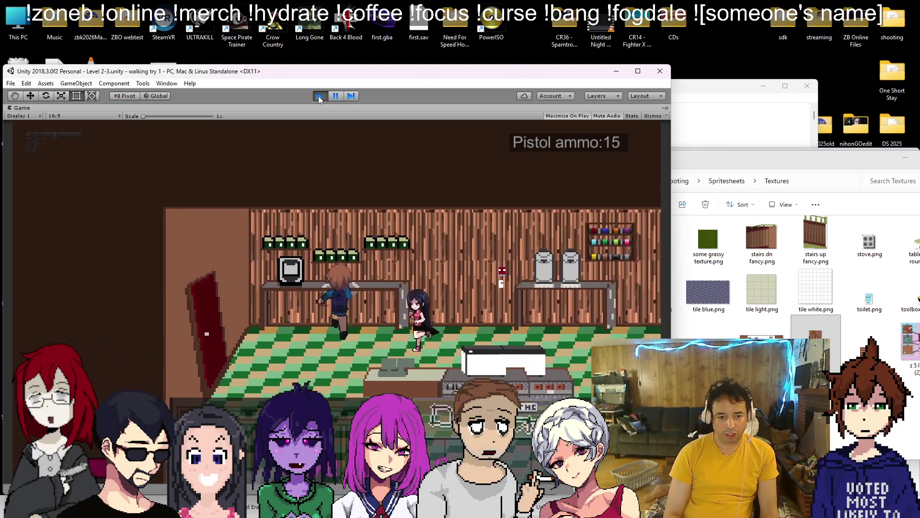
key("s")
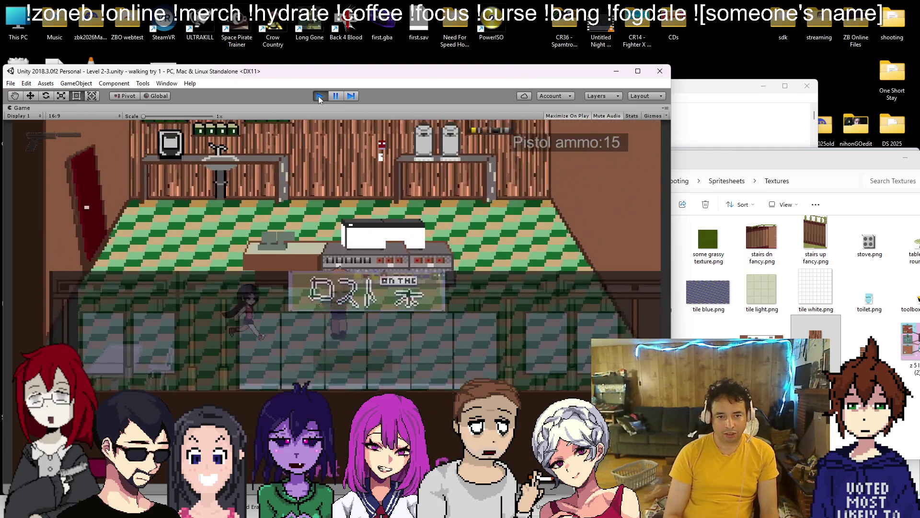
key("a")
key("w")
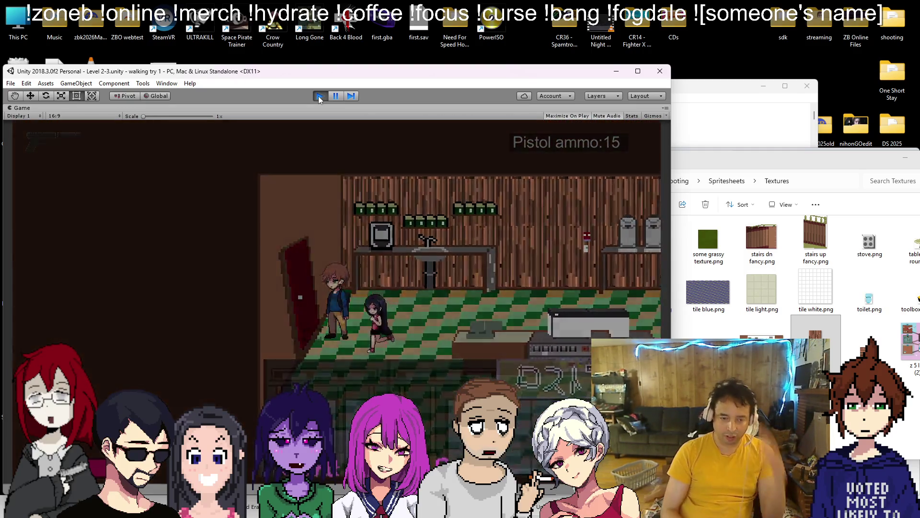
key("a")
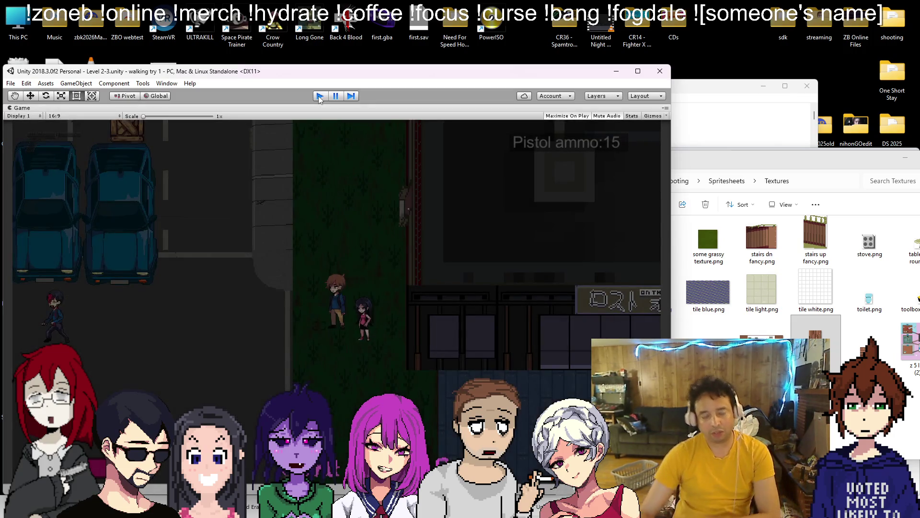
left_click(319, 96)
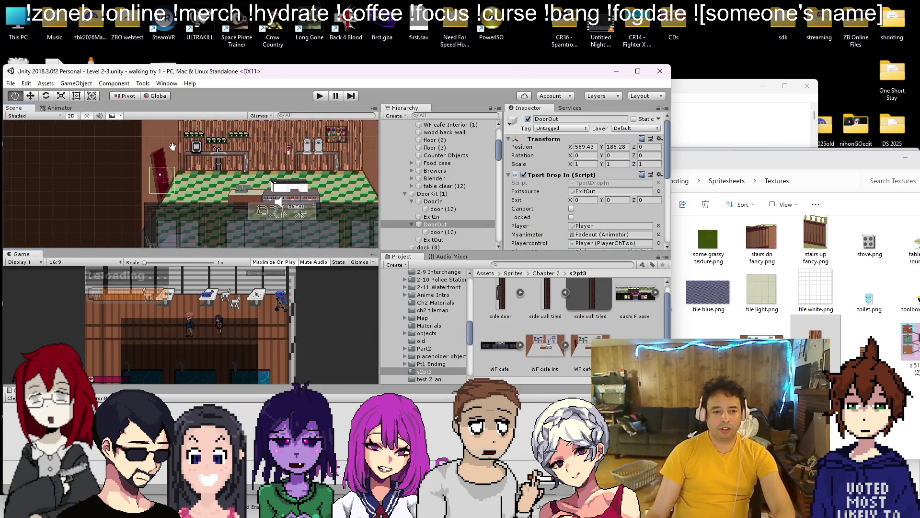
Try deleting the CafeWaterfront (1) overlay, then deselect it once restored
scroll(172, 147, "down", 2)
left_click(268, 211)
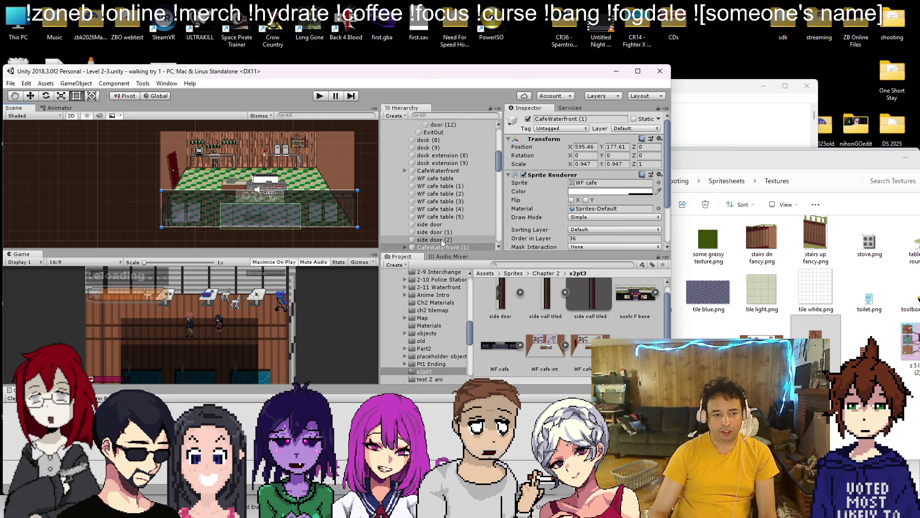
key("Delete")
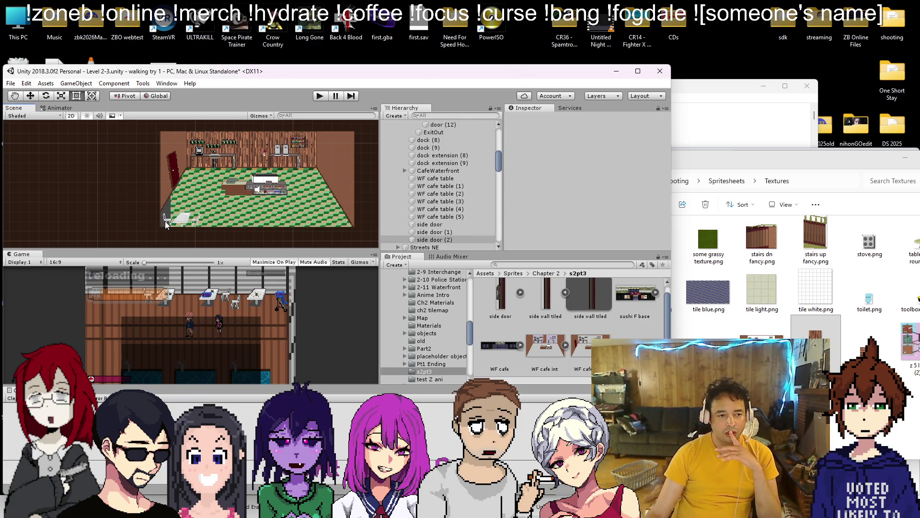
left_click(260, 216)
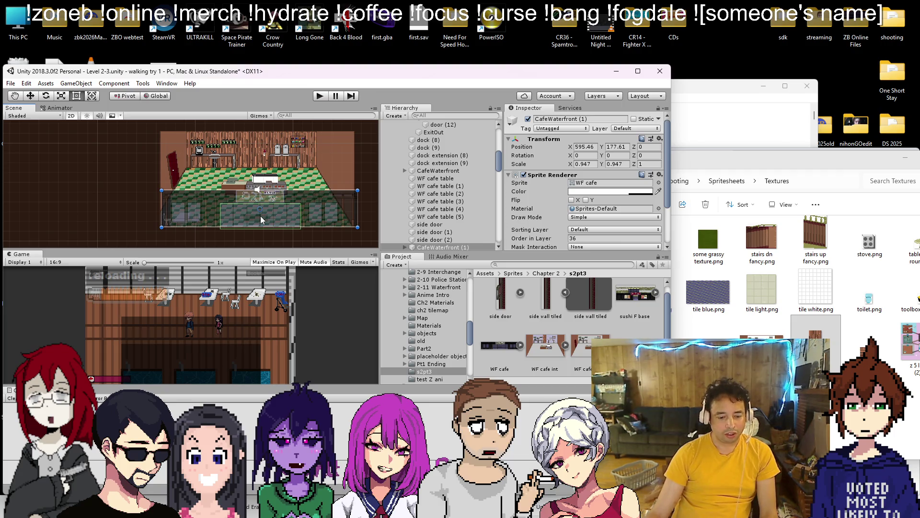
left_click(126, 206)
scroll(126, 206, "up", 3)
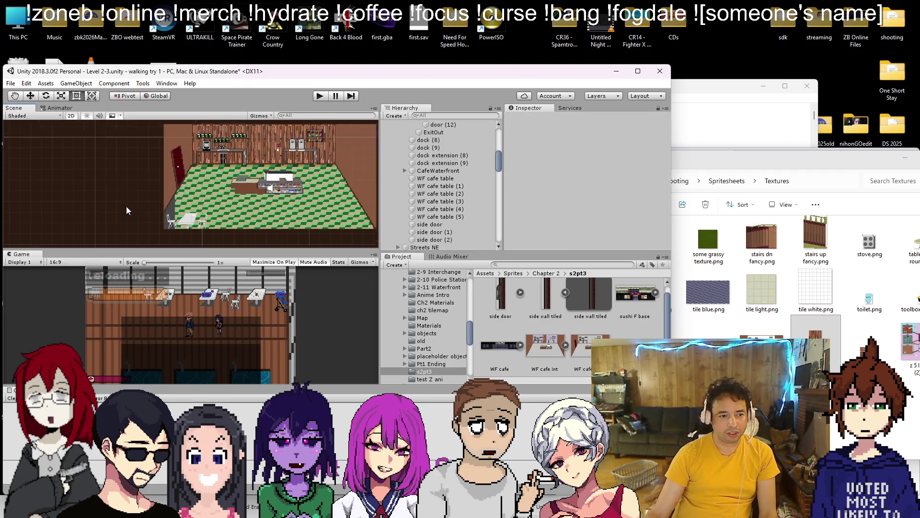
Duplicate floor (2) as floor (4), then undo its move and delete the copy
left_click(184, 206)
scroll(217, 175, "down", 2)
scroll(217, 175, "up", 1)
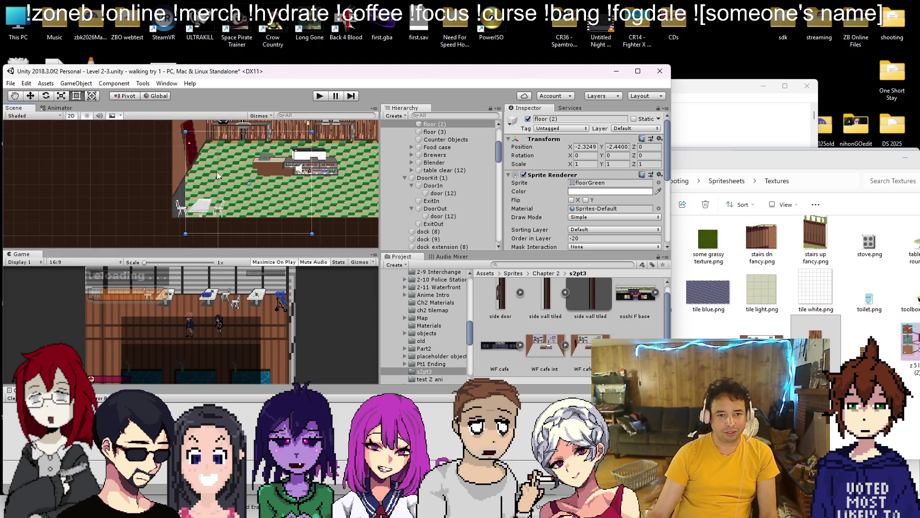
left_click(30, 96)
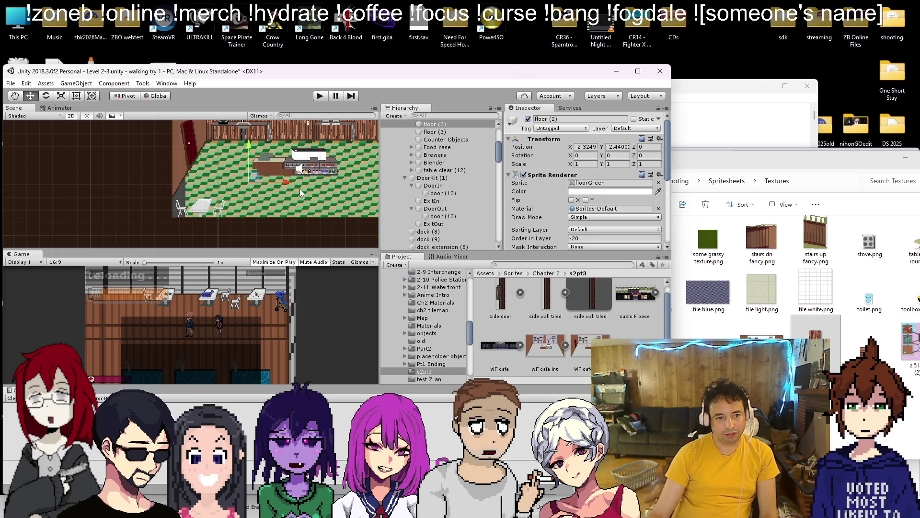
key("ctrl+d")
mouse_move(265, 180)
left_mouse_down()
mouse_move(153, 190)
mouse_move(162, 191)
left_mouse_up()
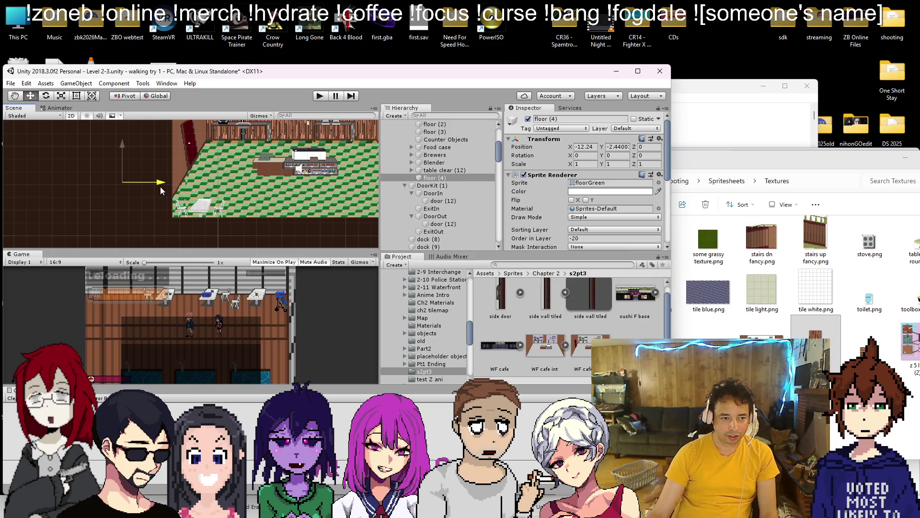
key("ctrl+z")
left_click(441, 178)
key("Delete")
Delete floor (2), slide floor (3) left to X 3.39, and locate the floorGreen sprite
left_click_drag(261, 202, 191, 197)
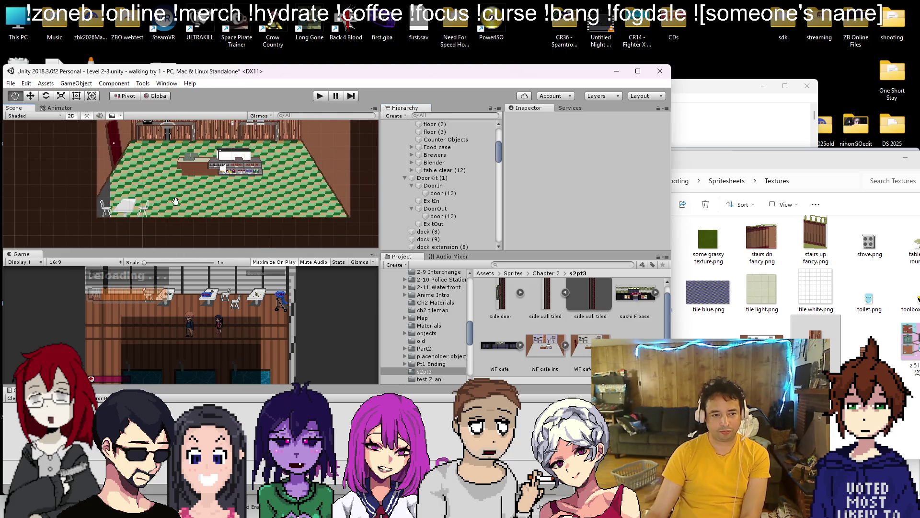
left_click(191, 197)
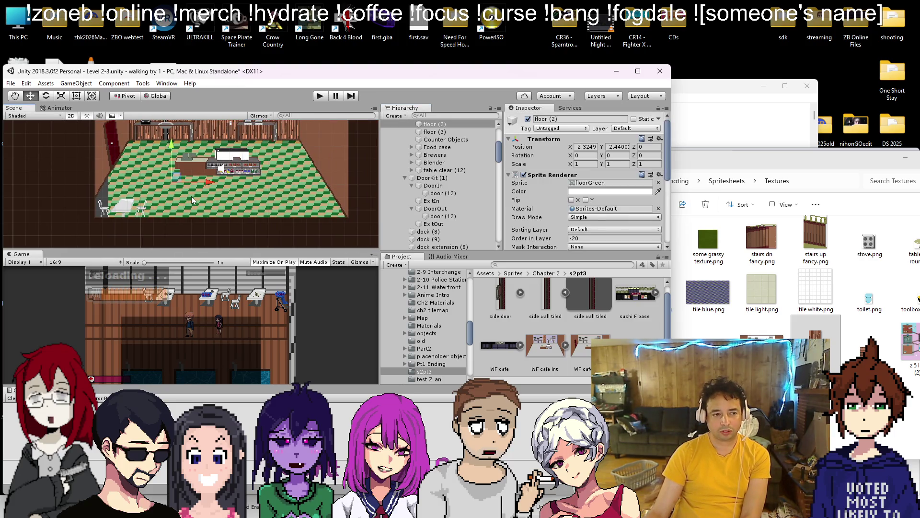
key("Delete")
left_click(260, 193)
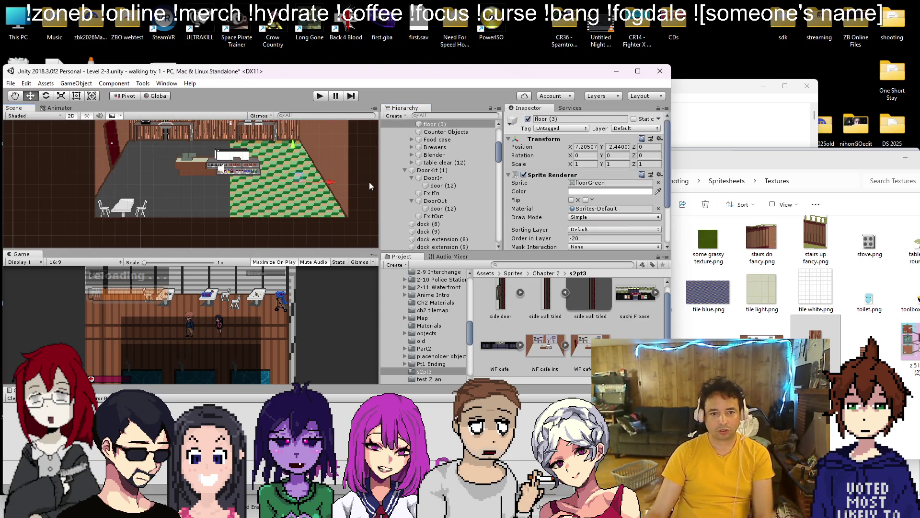
scroll(273, 202, "down", 3)
mouse_move(311, 195)
left_mouse_down()
mouse_move(230, 184)
mouse_move(297, 178)
mouse_move(263, 177)
mouse_move(280, 178)
left_mouse_up()
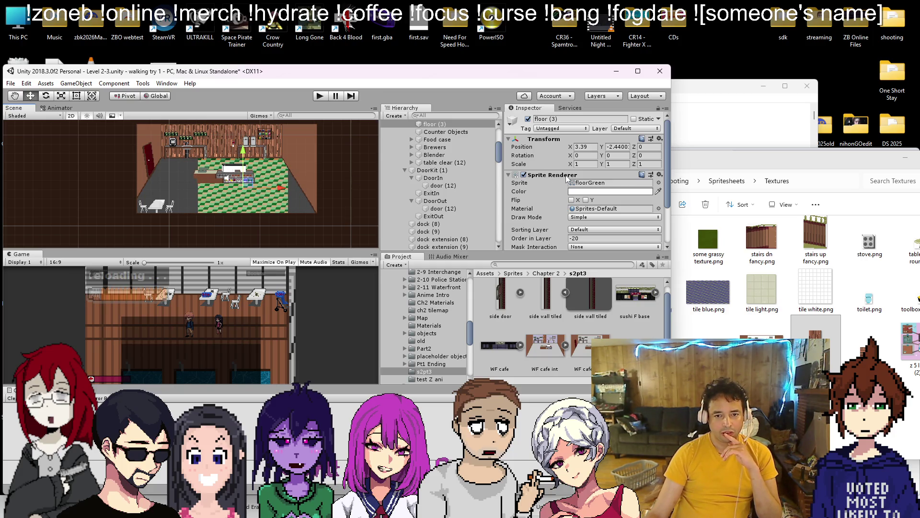
left_click(583, 183)
left_click(520, 324)
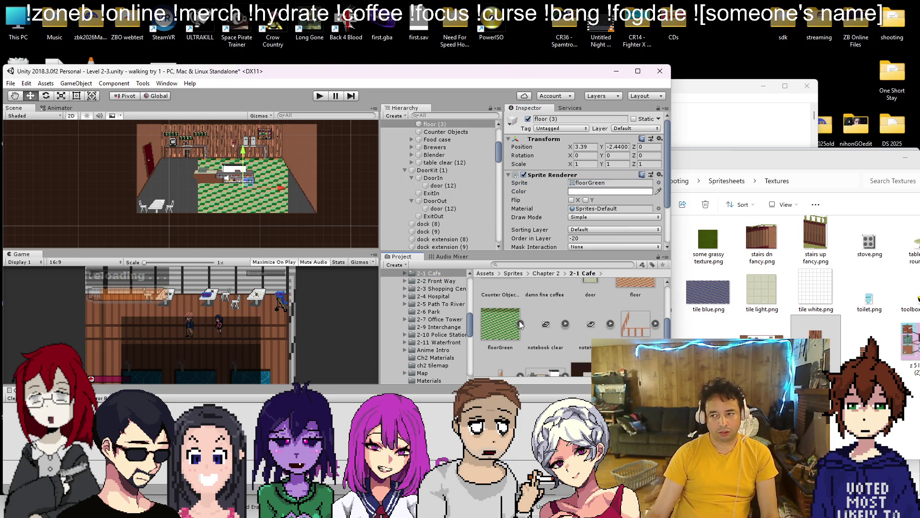
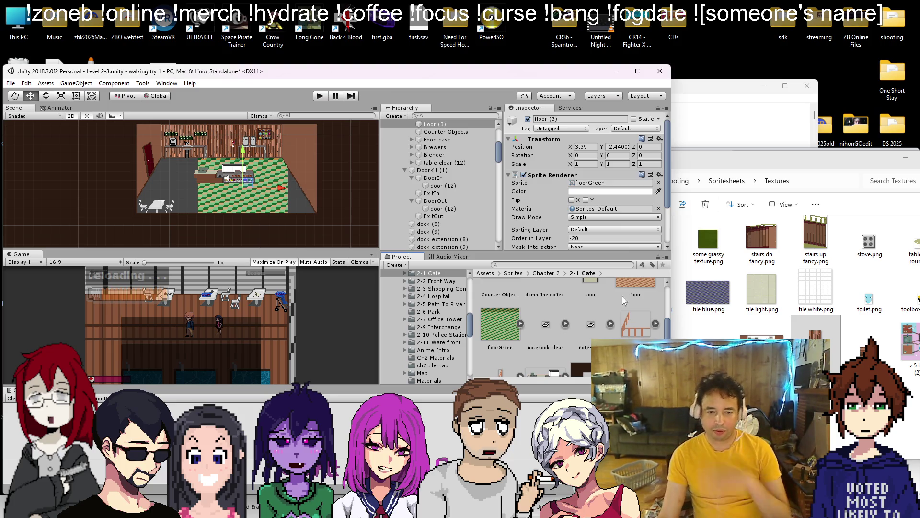
Find and select the floorGreen 1 texture copy in the textures folder
scroll(458, 305, "down", 5)
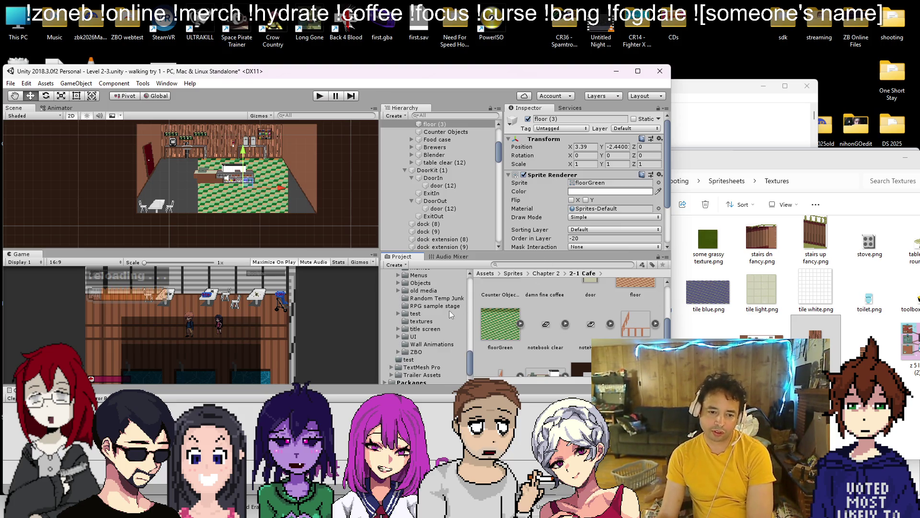
left_click(431, 322)
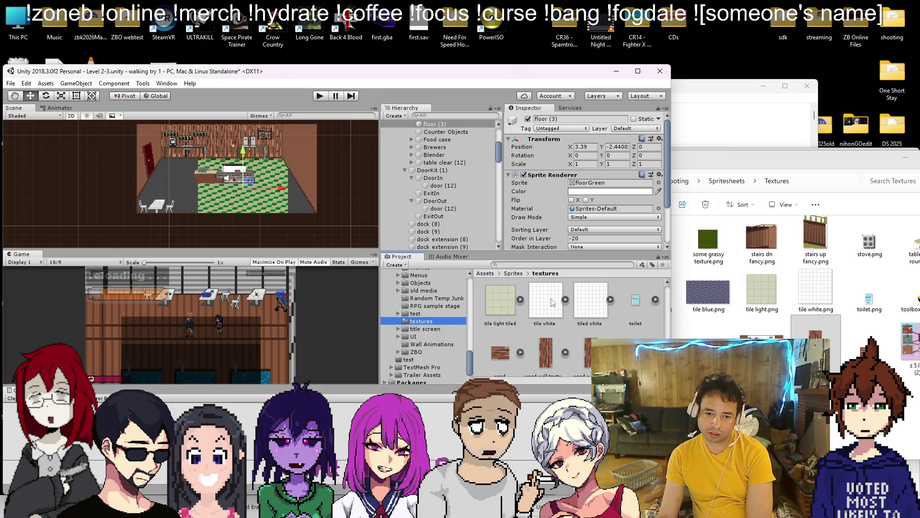
scroll(547, 298, "up", 5)
scroll(531, 297, "down", 3)
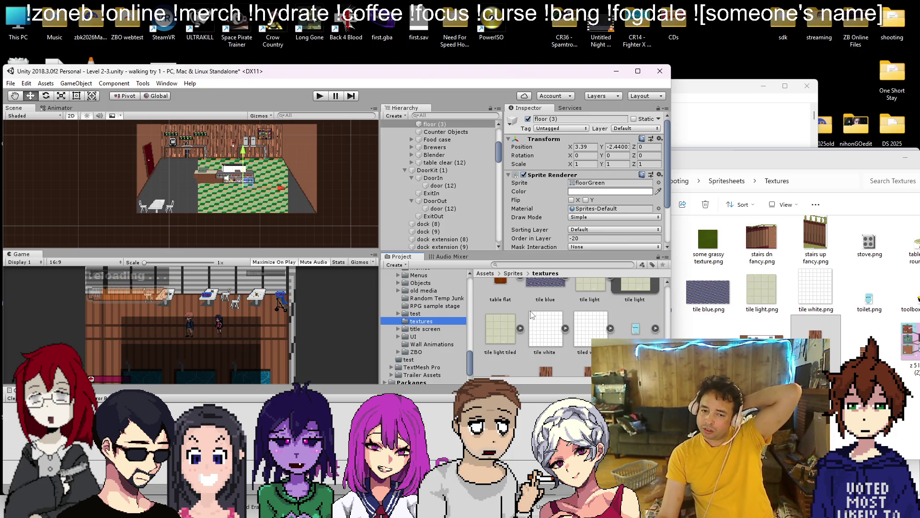
left_click(599, 186)
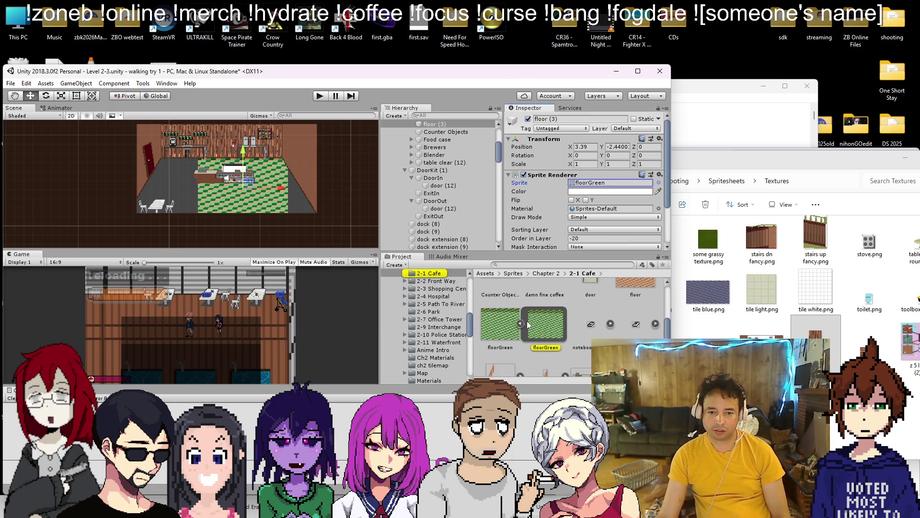
left_click(551, 326)
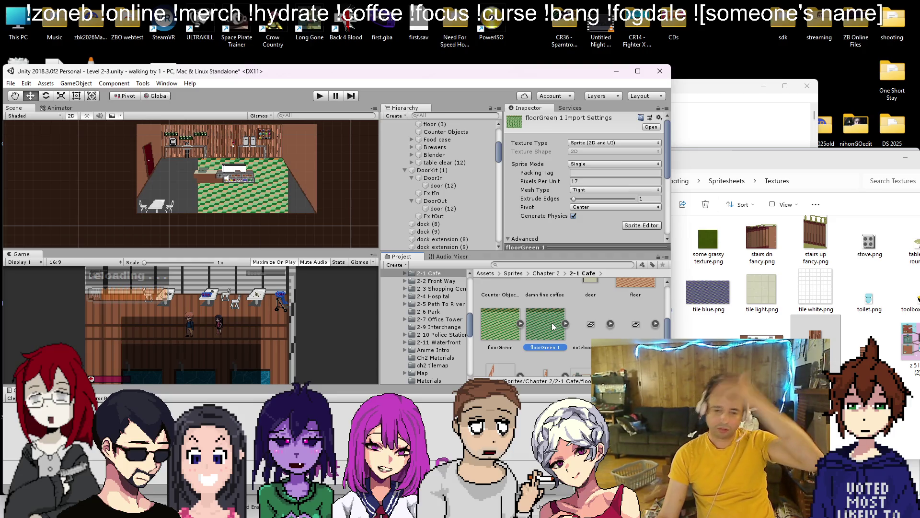
Rename floorGreen 1 to 'floor ch2 wht'
right_click(552, 326)
left_click(603, 131)
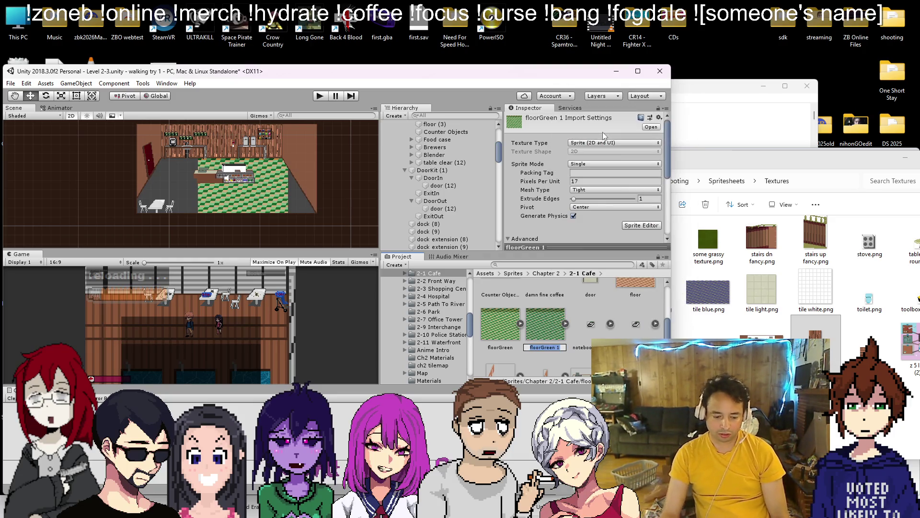
type("floor ch2 wht")
key("Return")
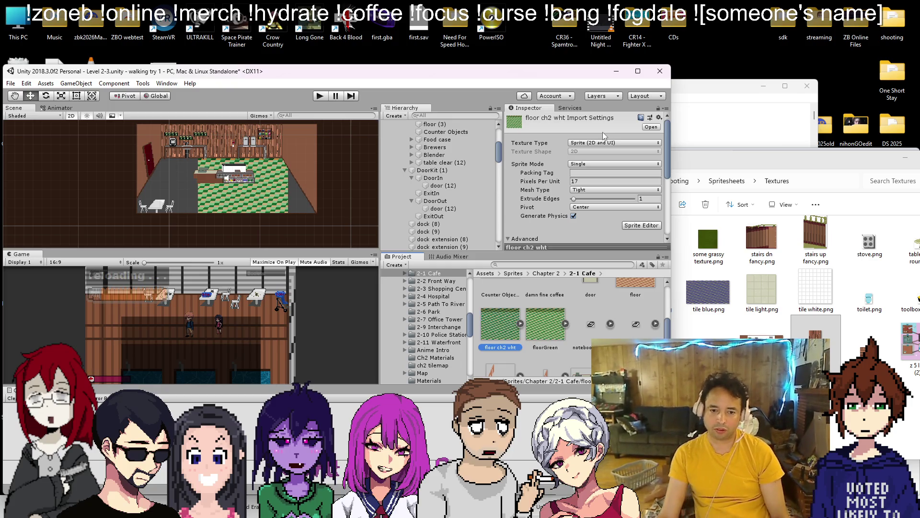
Move floor ch2 wht into the s2pt3 folder and display that folder's contents
scroll(433, 318, "down", 3)
mouse_move(491, 333)
left_mouse_down()
mouse_move(434, 360)
mouse_move(428, 372)
left_mouse_up()
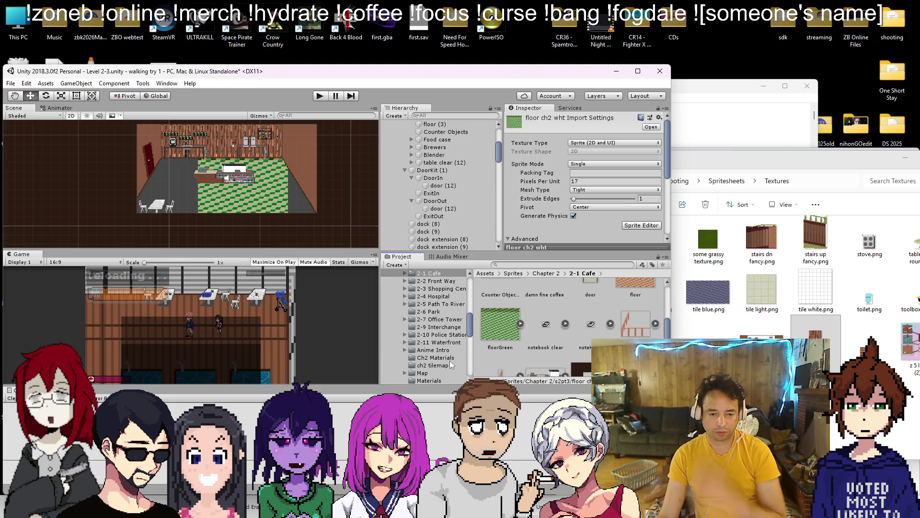
scroll(435, 356, "down", 5)
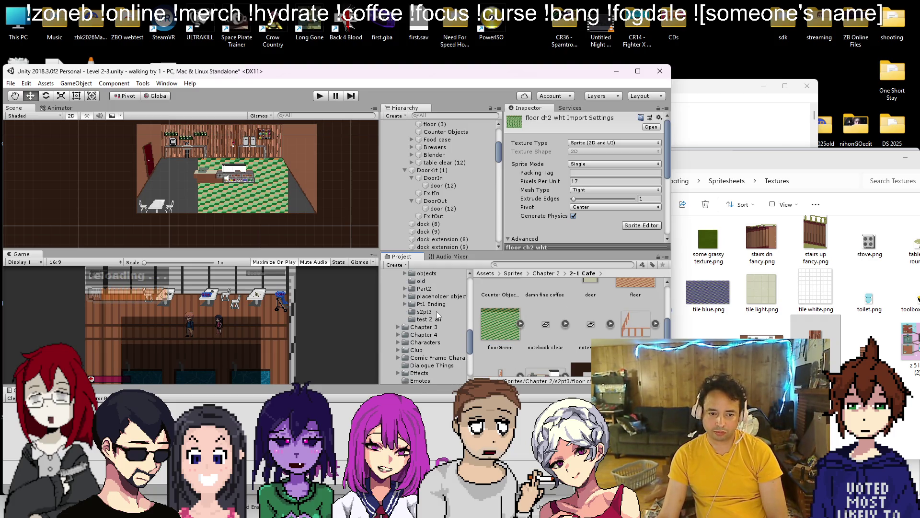
left_click(425, 312)
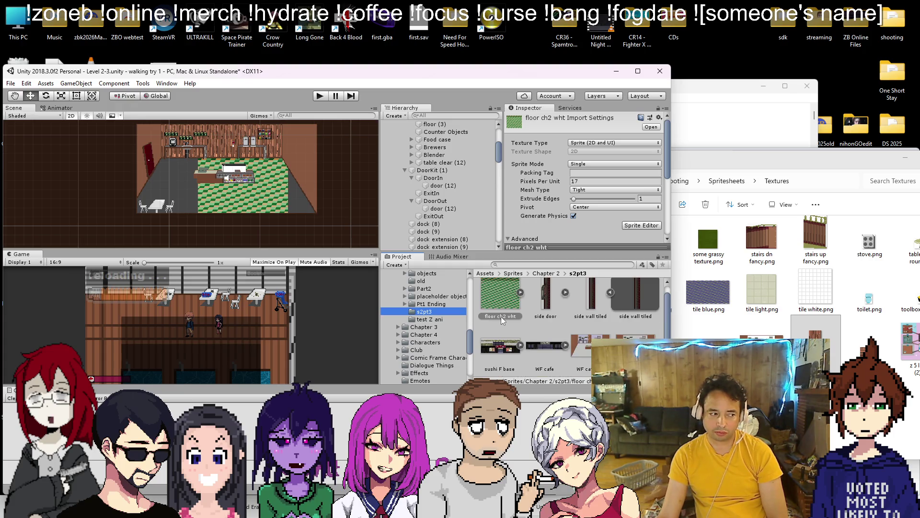
Open floor ch2 wht in Paint, then stretch floor (3) wider on the right only
double_click(513, 312)
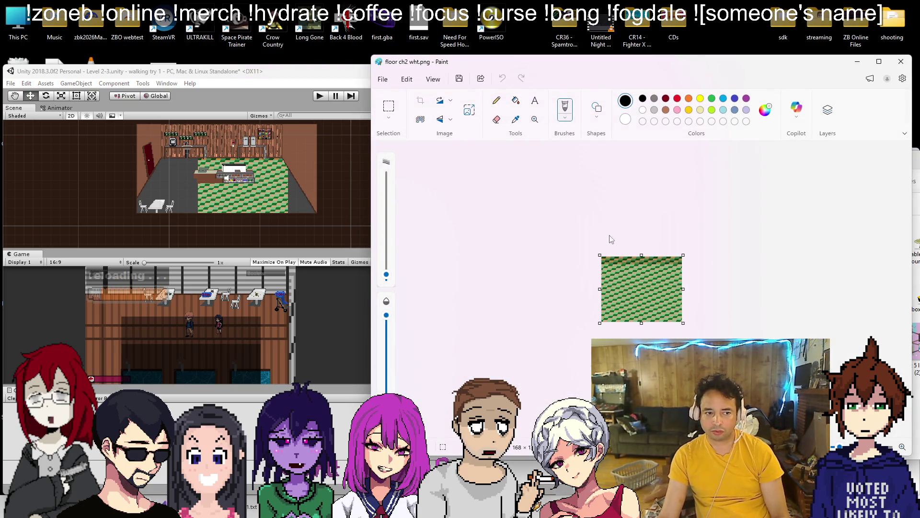
left_click(236, 73)
left_click(263, 185)
left_click(91, 95)
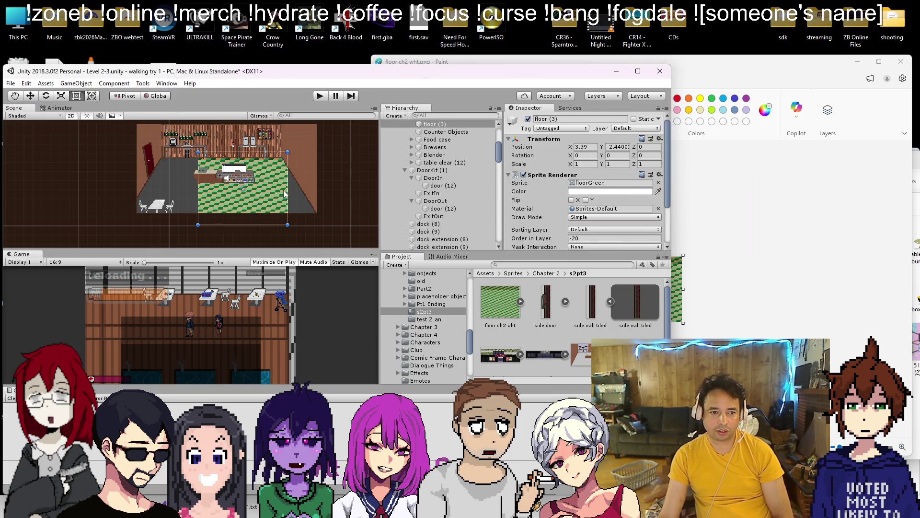
left_click_drag(289, 186, 317, 183)
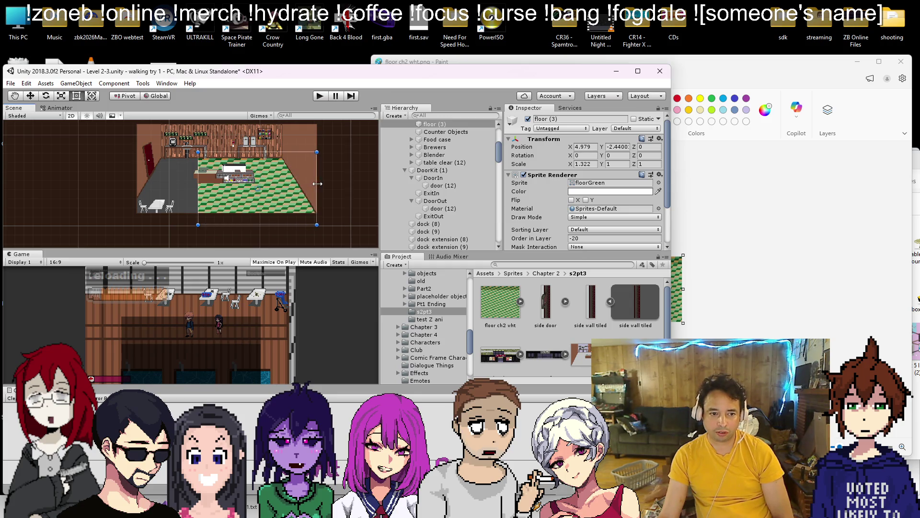
left_click_drag(200, 189, 138, 192)
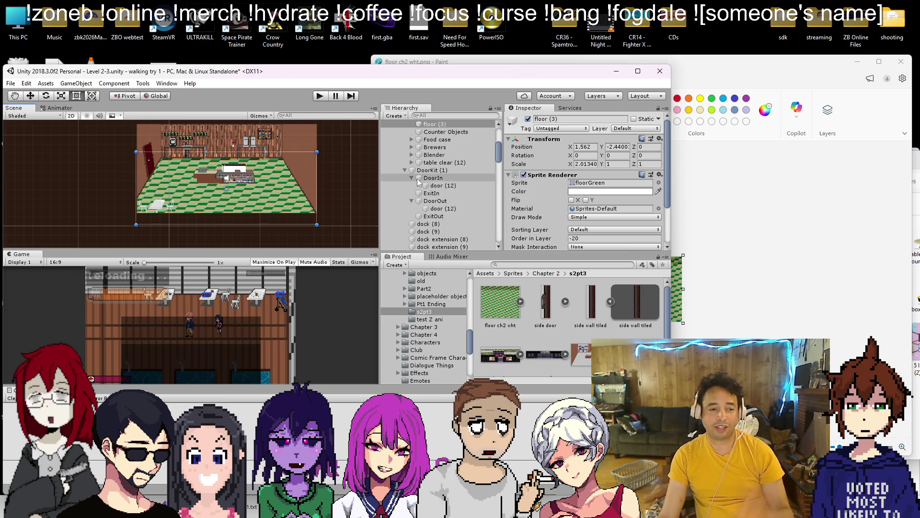
key("ctrl+z")
left_click(799, 226)
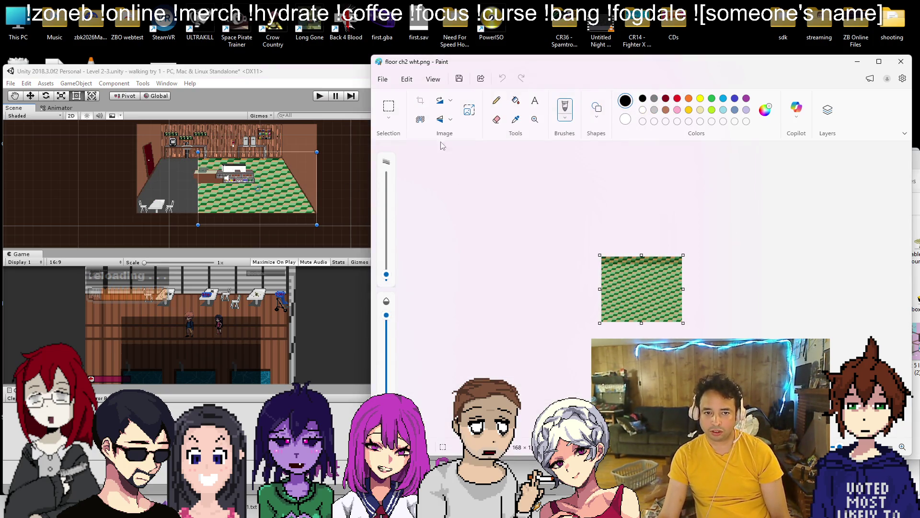
Widen the texture canvas leftward from 168 to 344 pixels, adding blank white space
left_click_drag(600, 291, 570, 290)
key("ctrl+z")
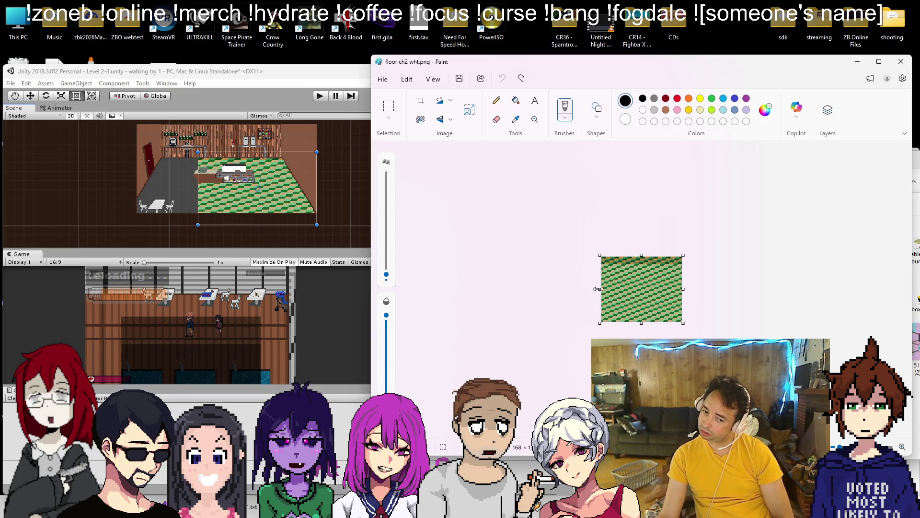
left_click_drag(598, 288, 517, 290)
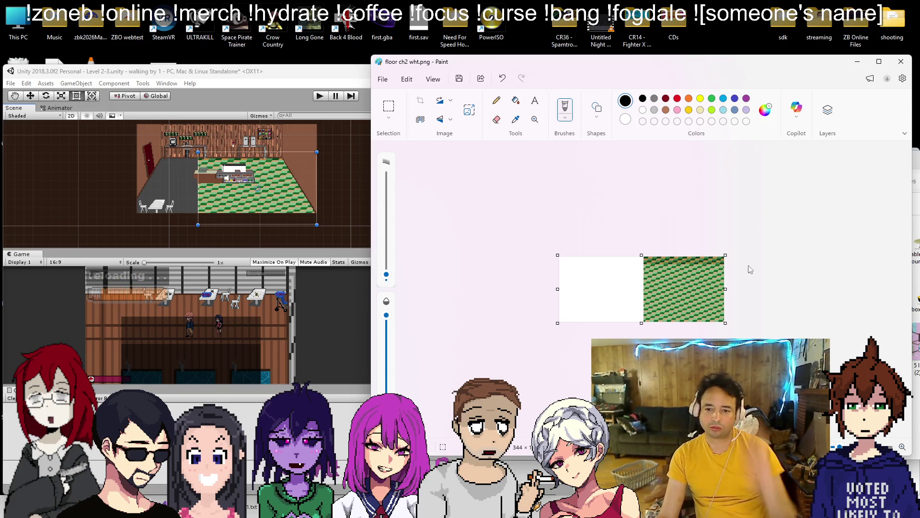
scroll(728, 274, "up", 3)
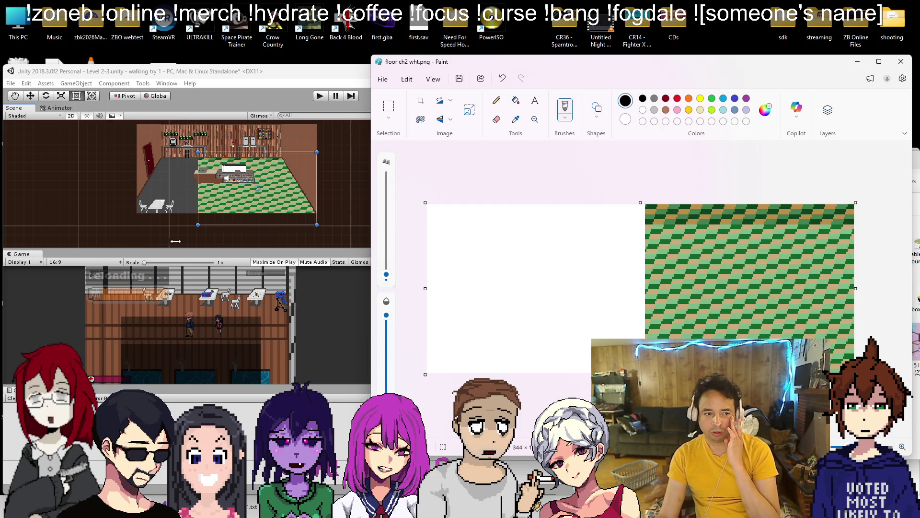
Pick grey as the drawing colour and bring up the shape choices
left_click(653, 100)
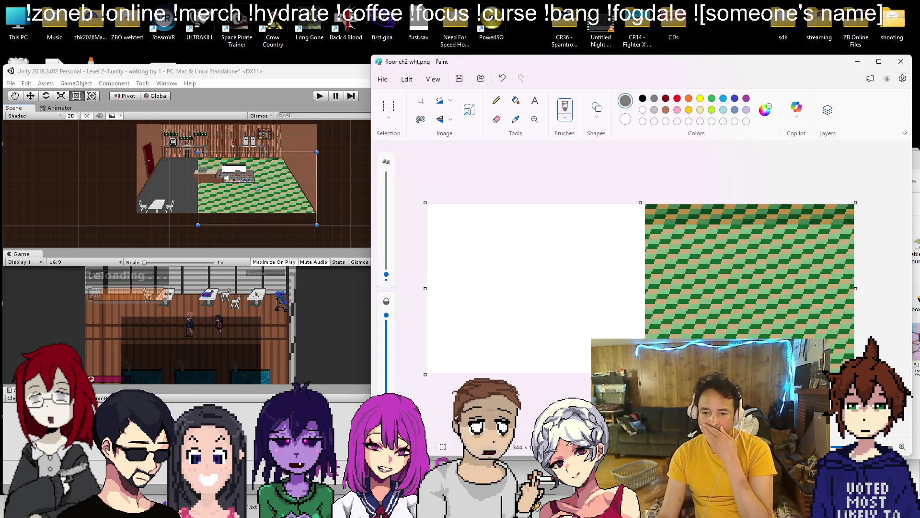
left_click(596, 110)
left_click(534, 132)
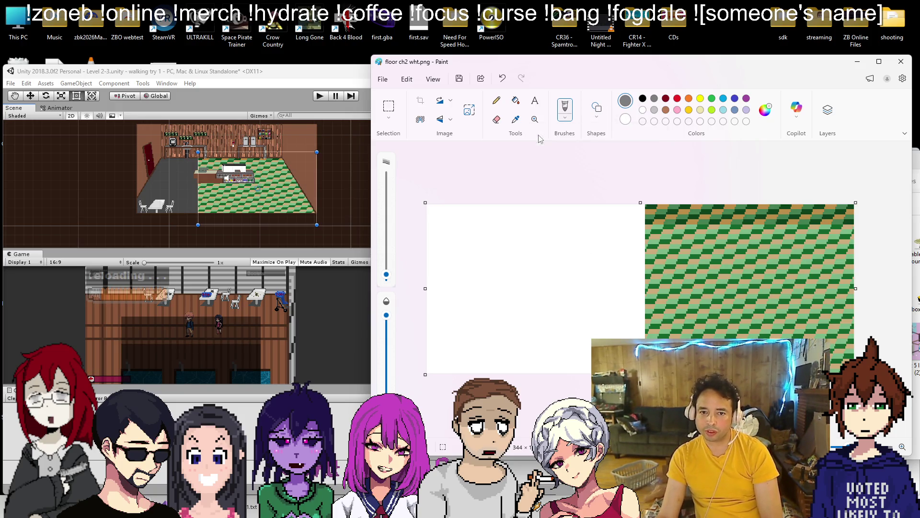
Set the outline thickness and draw a diagonal line, shifted left into the blank area
left_click(596, 109)
left_click(656, 139)
left_click(655, 194)
left_click(761, 231)
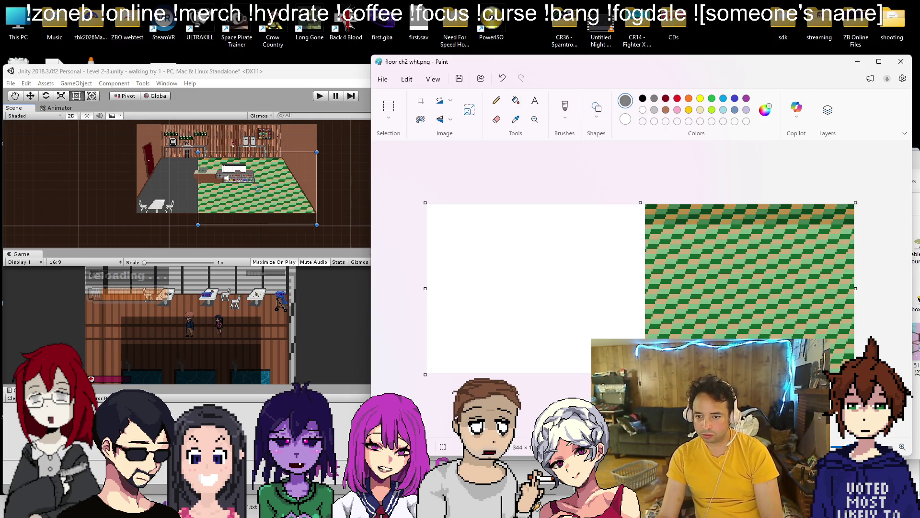
left_click_drag(758, 204, 690, 499)
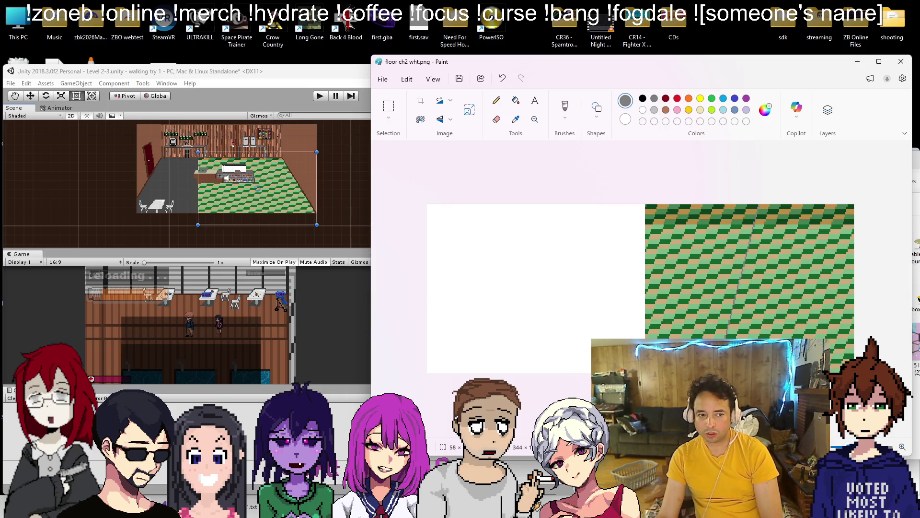
mouse_move(743, 271)
left_mouse_down()
mouse_move(465, 270)
mouse_move(630, 271)
left_mouse_up()
Discard a second trial diagonal line and fill the blank left area solid grey
key("ctrl+a")
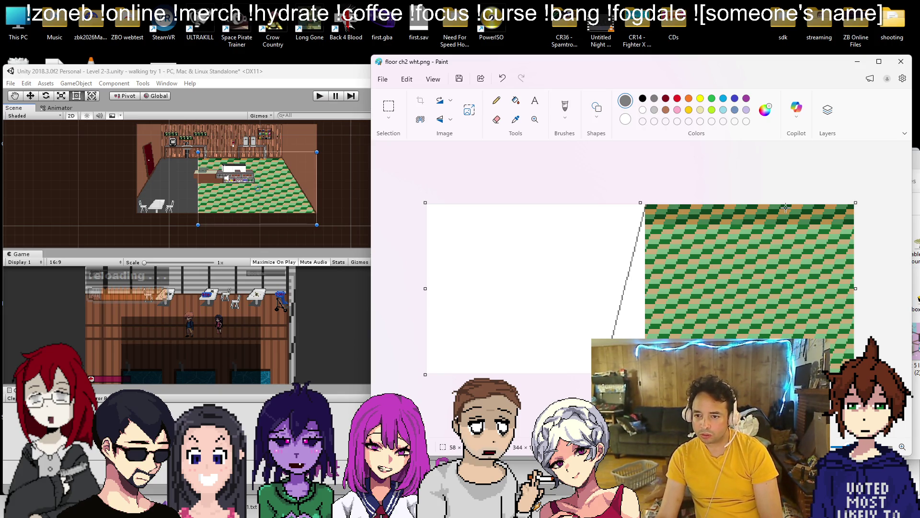
left_click_drag(782, 205, 727, 445)
left_click_drag(765, 271, 616, 271)
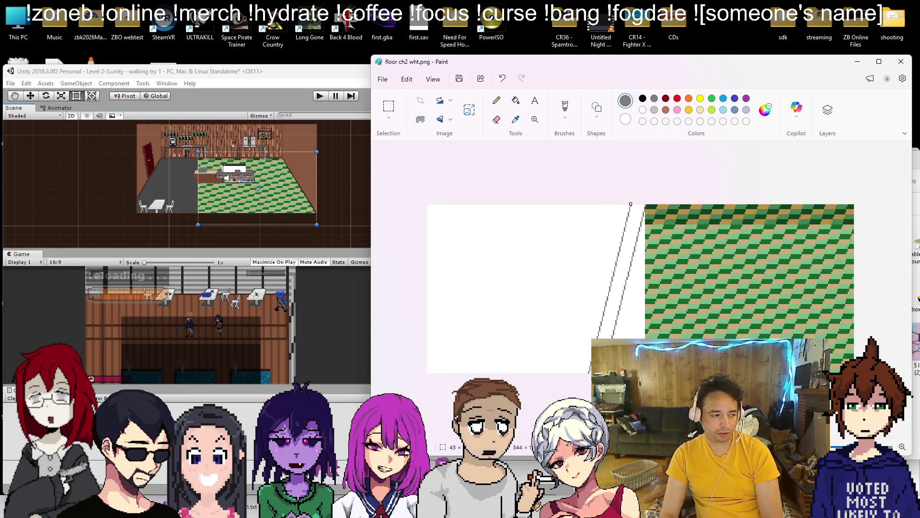
left_click_drag(614, 271, 608, 270)
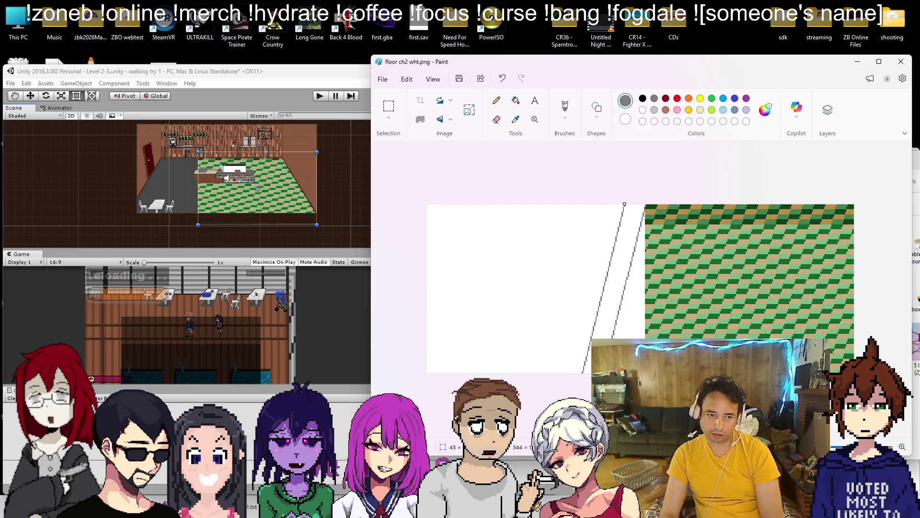
mouse_move(608, 271)
left_mouse_down()
mouse_move(571, 271)
mouse_move(606, 271)
left_mouse_up()
key("Delete")
key("ctrl+a")
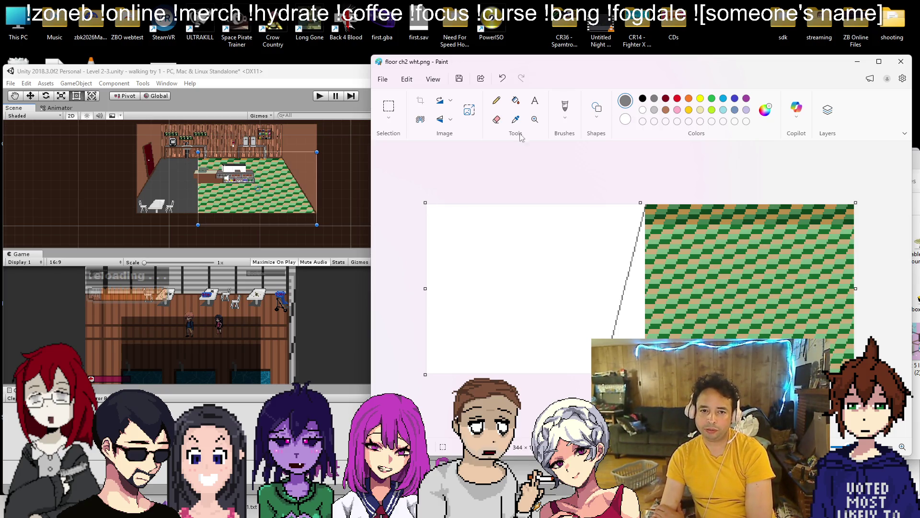
left_click(517, 100)
left_click(550, 282)
Darken the grey drawing colour in the custom colour editor
left_click(626, 288)
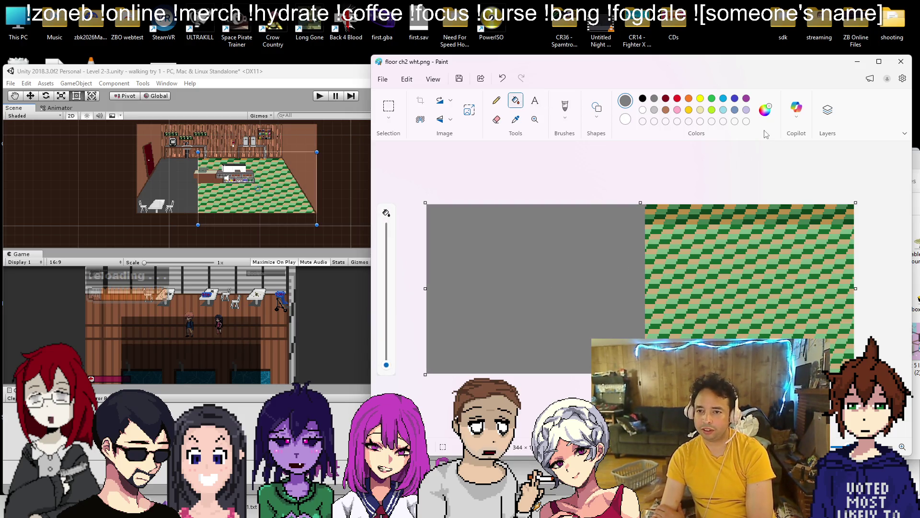
left_click(766, 110)
left_click_drag(663, 205, 662, 218)
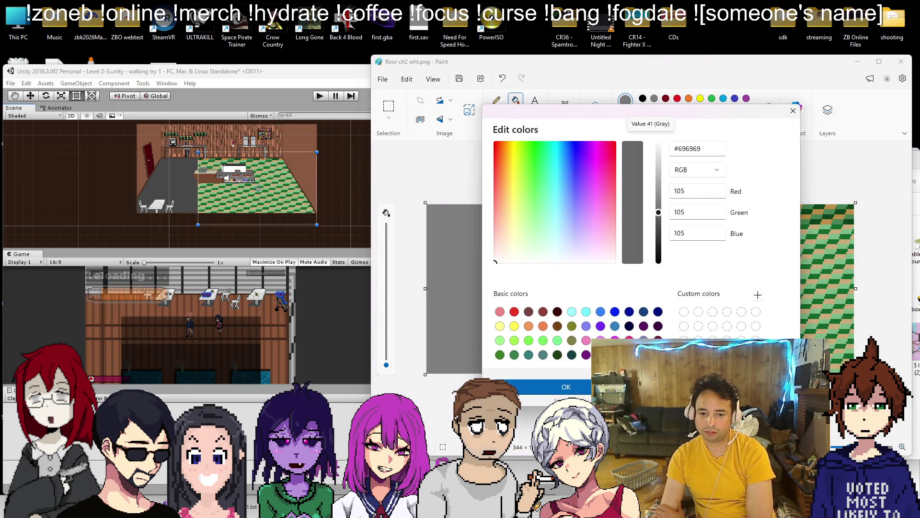
left_click(569, 382)
Draw a diagonal line down-left across the grey area from the green tile's corner
left_click(596, 113)
left_click(535, 137)
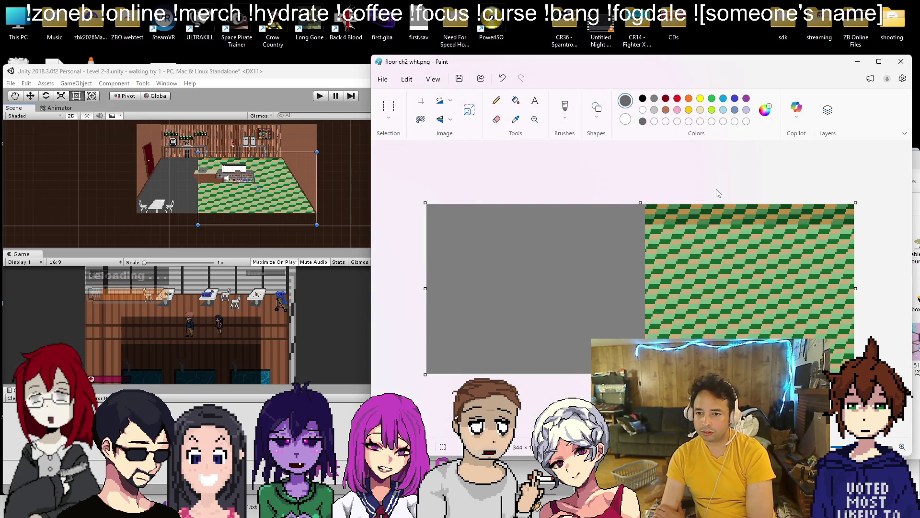
mouse_move(748, 205)
left_mouse_down()
mouse_move(710, 364)
mouse_move(601, 369)
left_mouse_up()
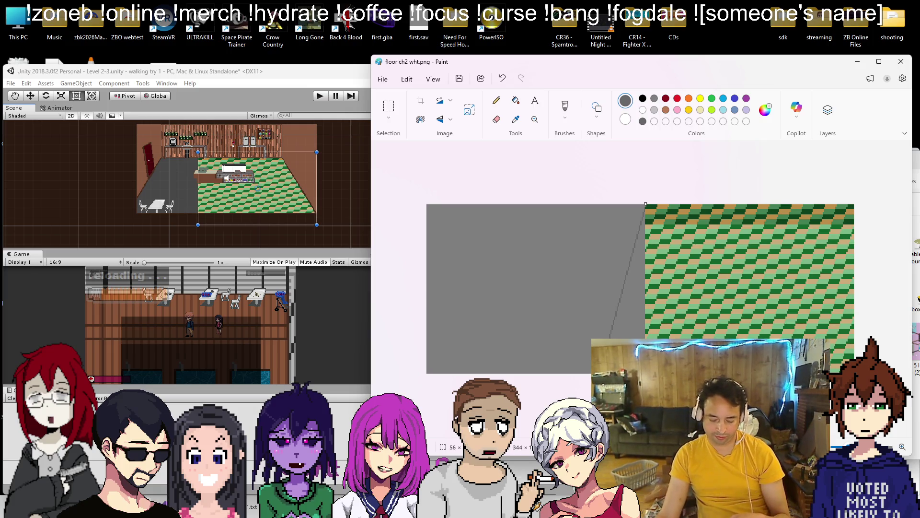
left_click(546, 279)
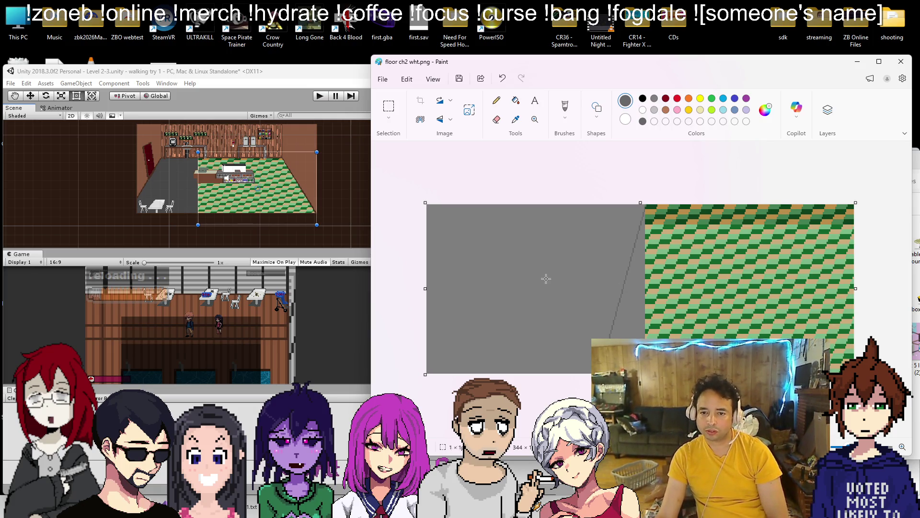
scroll(654, 216, "up", 2)
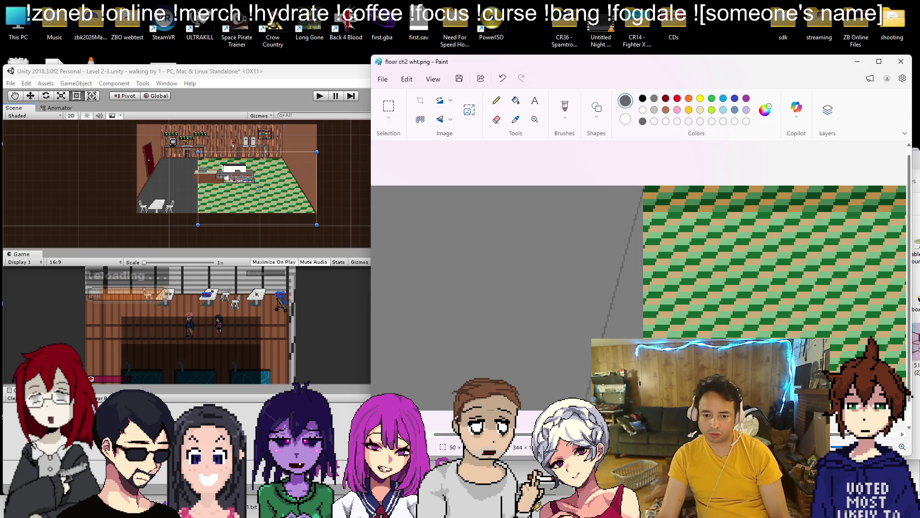
Add a second diagonal line and sketch rough kanji strokes in the grey area
left_click_drag(570, 407, 519, 408)
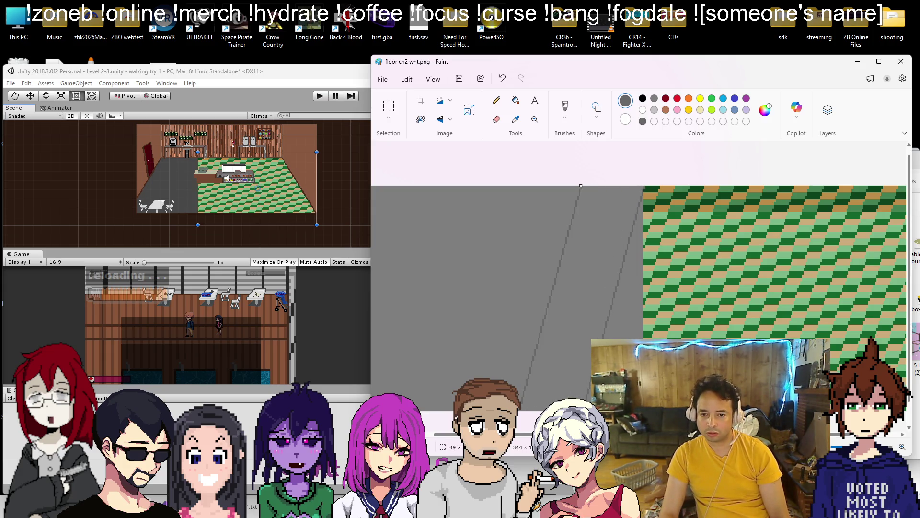
key("ctrl+z")
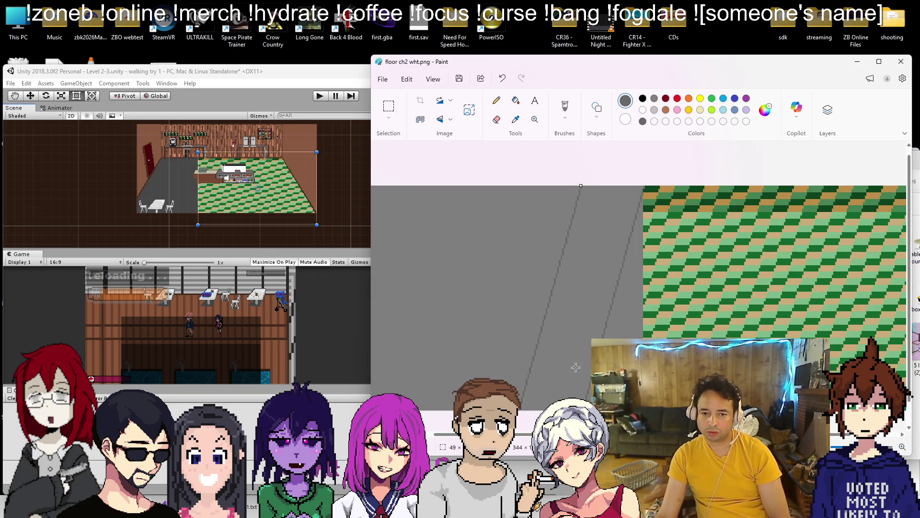
left_click(576, 304)
left_click_drag(593, 231, 595, 244)
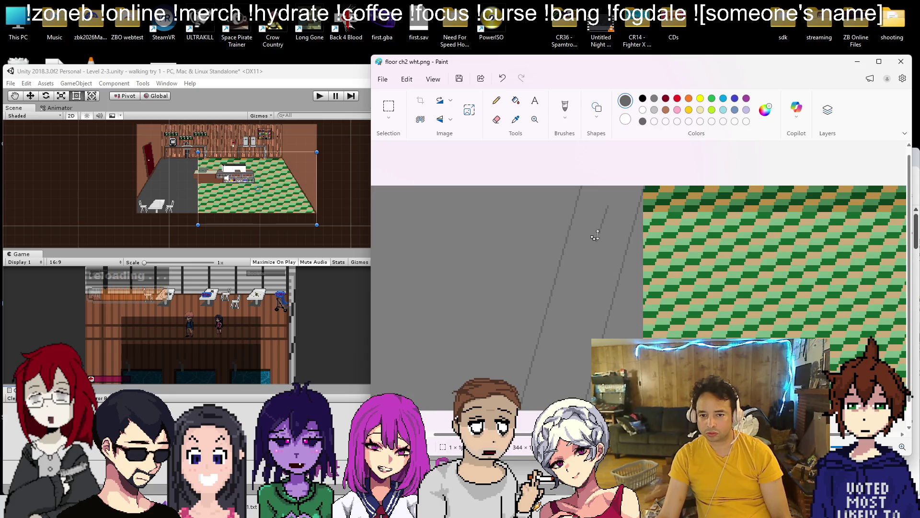
left_click_drag(614, 215, 621, 211)
left_click_drag(579, 237, 619, 239)
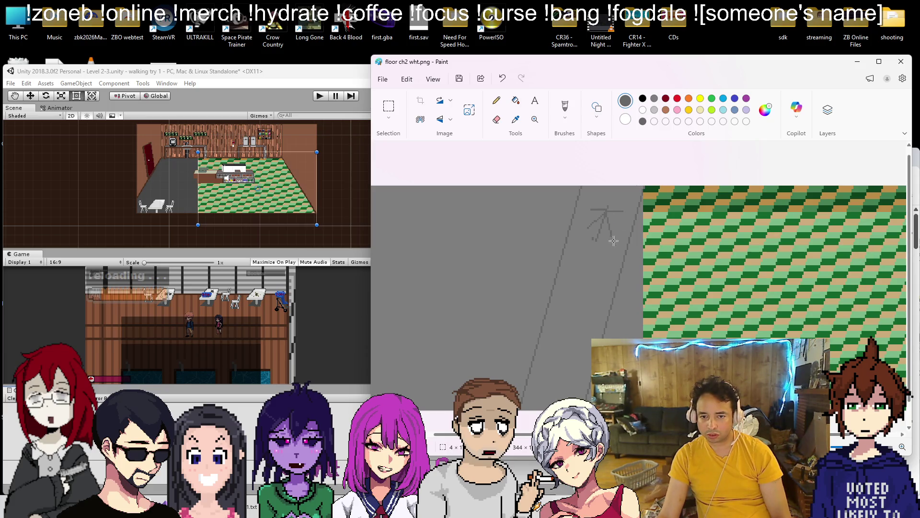
scroll(607, 257, "down", 1)
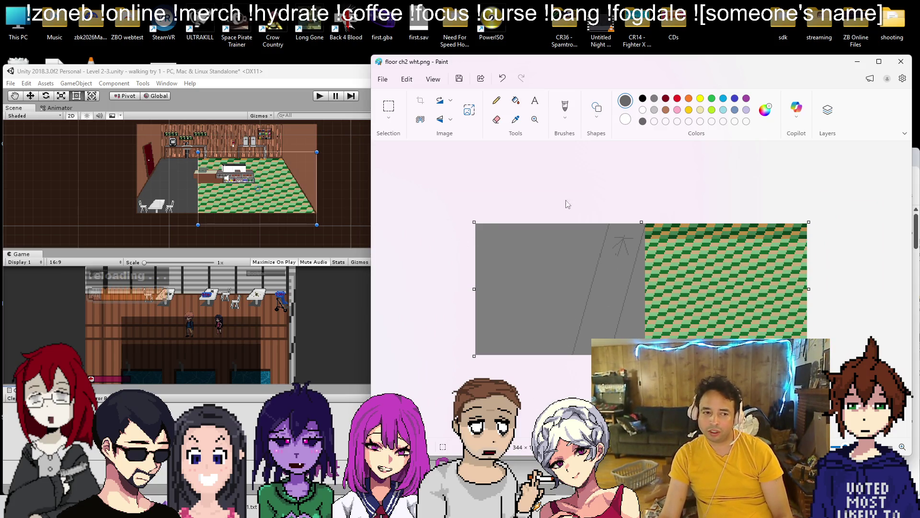
Search Google for 'water kanji' and move Paint to the left beside it
key("alt+Tab")
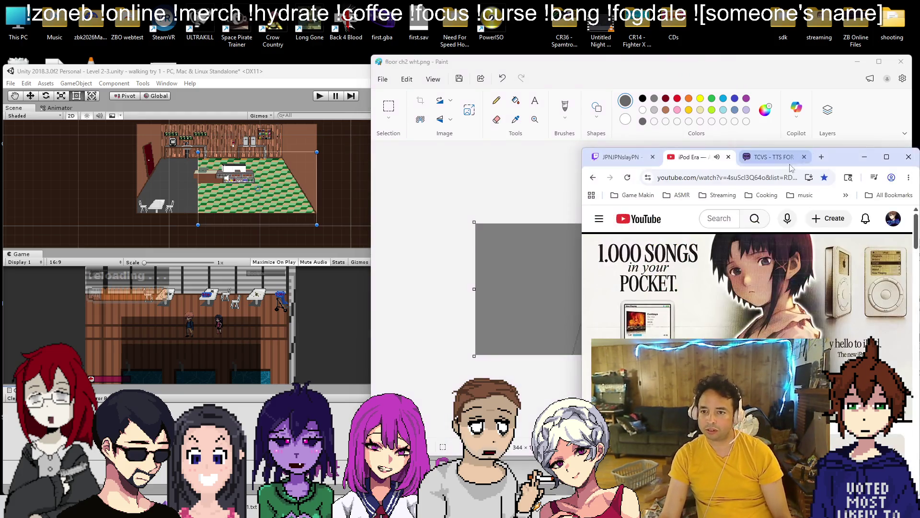
left_click(821, 157)
type("water kanji")
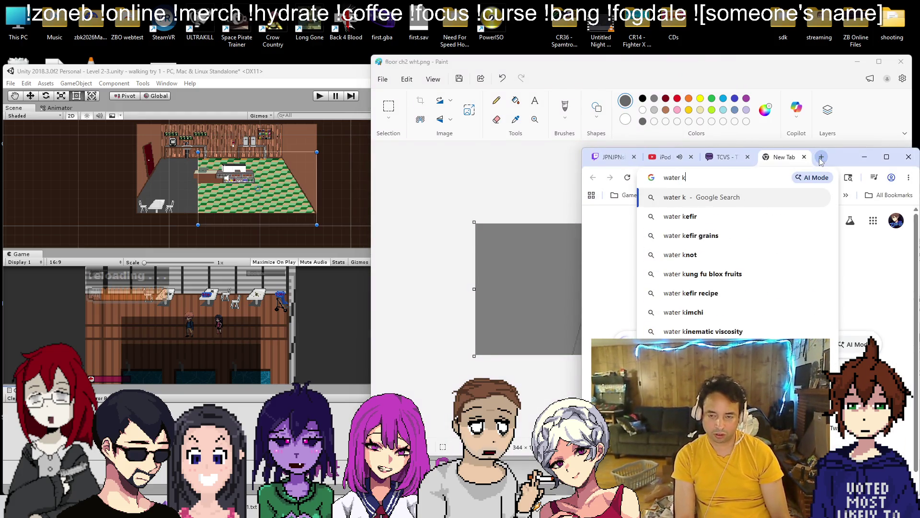
key("Return")
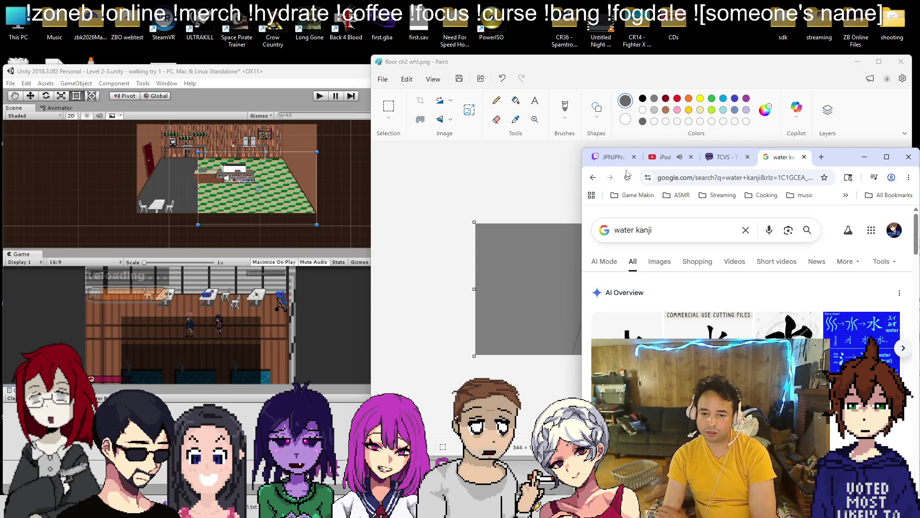
left_click(594, 66)
left_click_drag(588, 63, 282, 76)
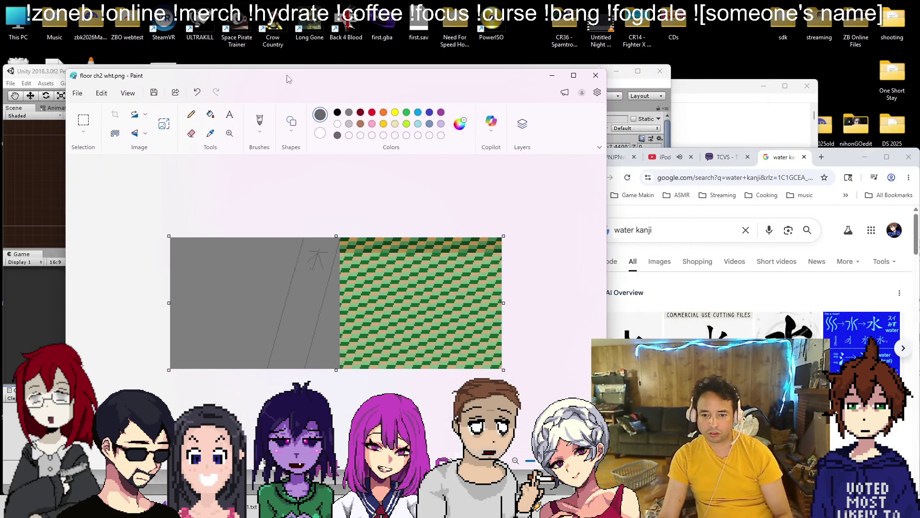
Undo the rough sketch and draw the first short strokes of 水 with straight lines
scroll(263, 266, "up", 2)
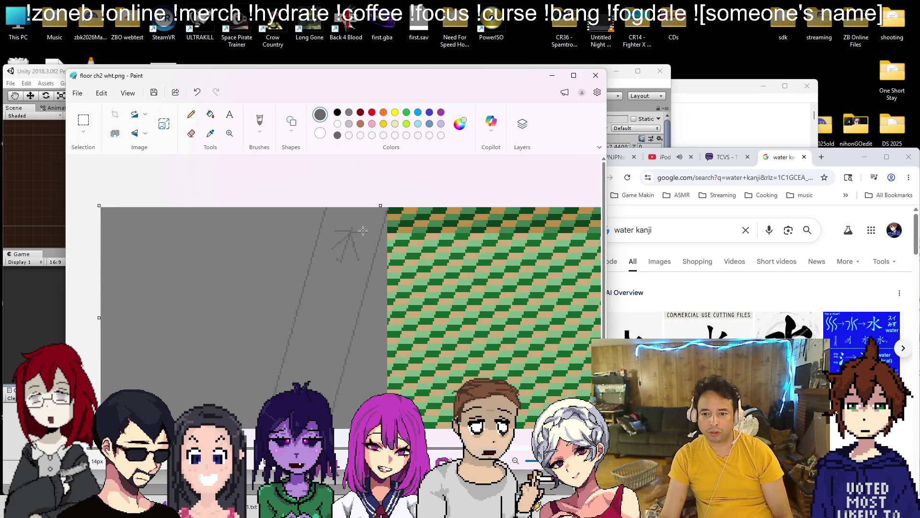
key("ctrl+z")
key("ctrl+z")
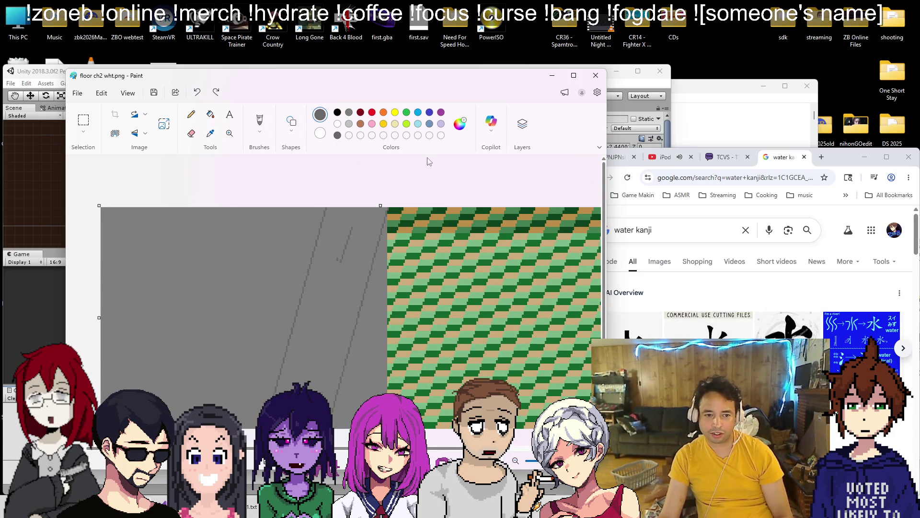
left_click(190, 114)
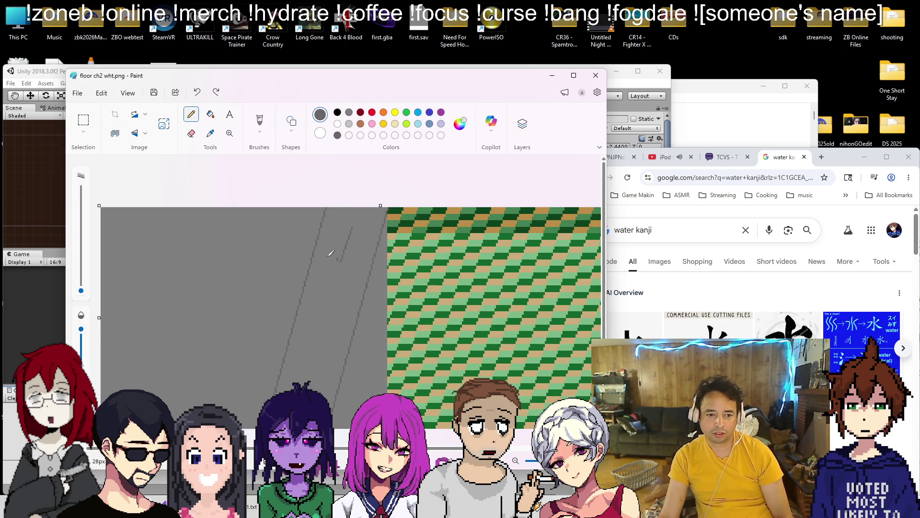
left_click(292, 122)
left_click(226, 161)
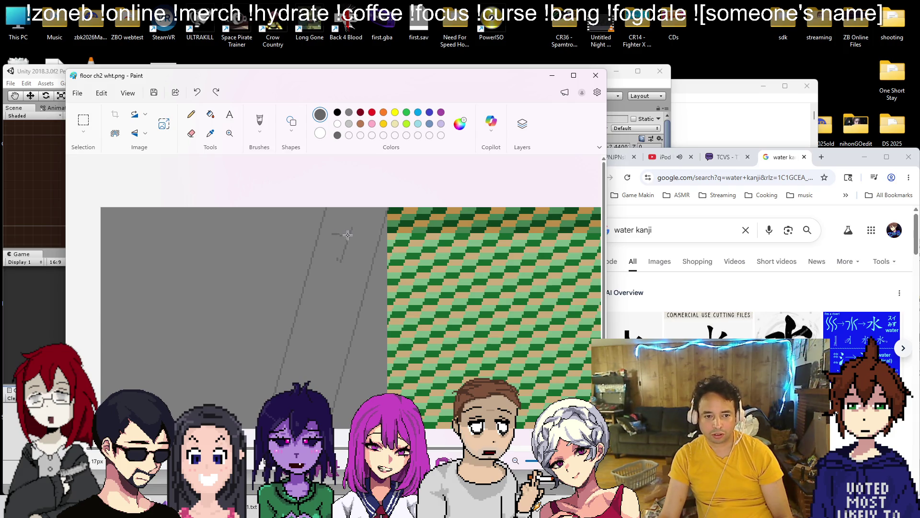
left_click(260, 168)
mouse_move(346, 234)
left_mouse_down()
mouse_move(327, 247)
mouse_move(339, 243)
left_mouse_up()
left_click(290, 126)
left_click(257, 171)
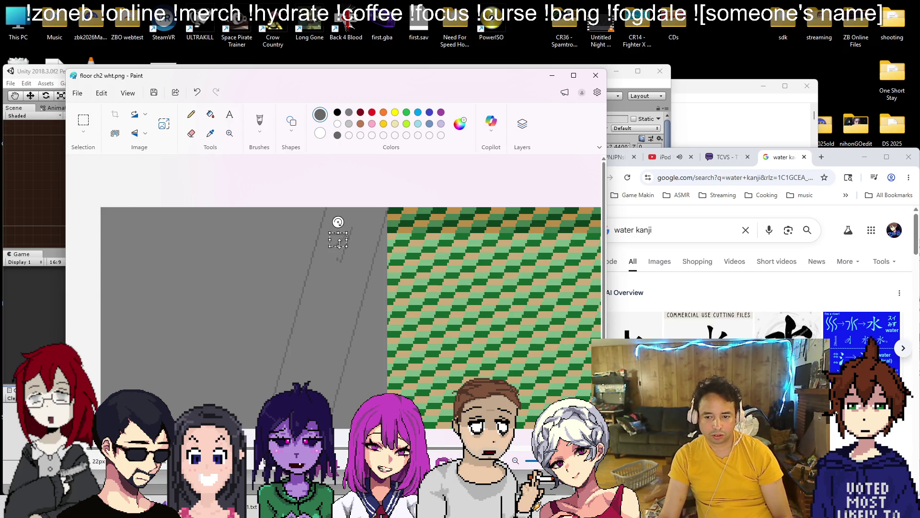
left_click(291, 129)
left_click(228, 145)
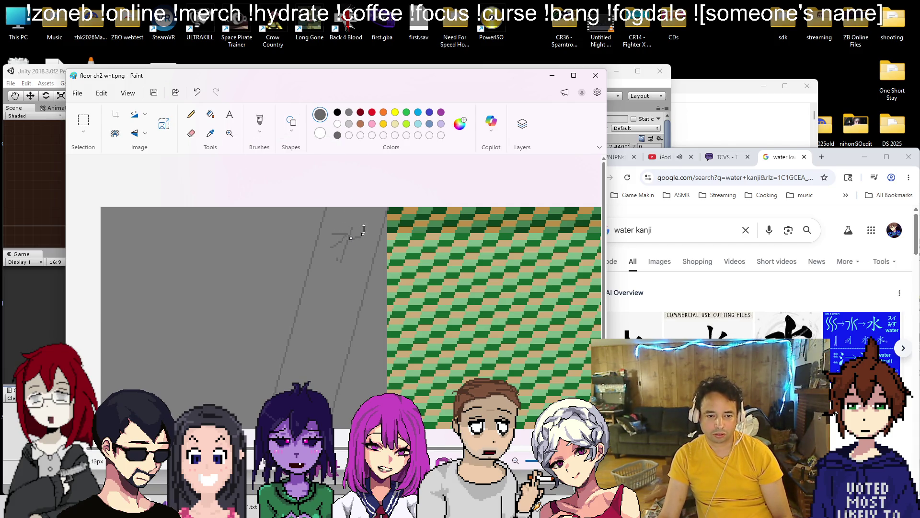
left_click(368, 211)
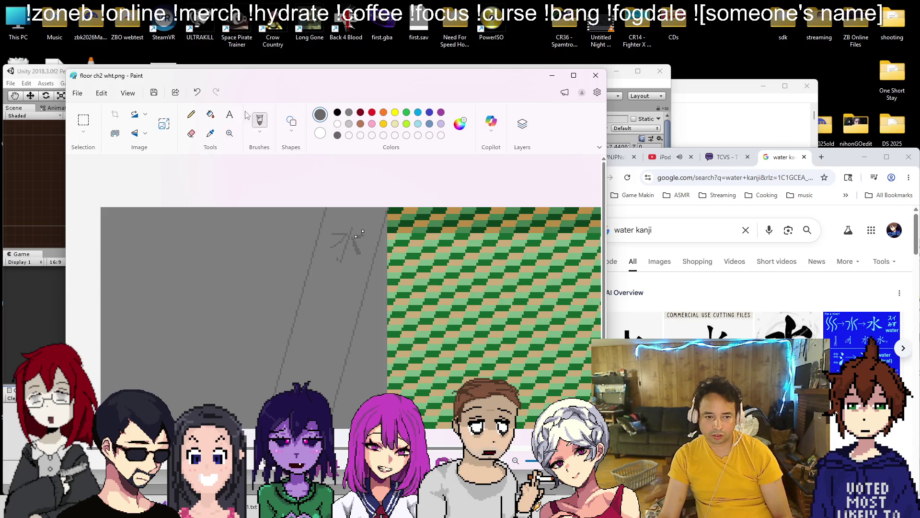
Add the horizontal and diagonal strokes of the 水 kanji
left_click(191, 114)
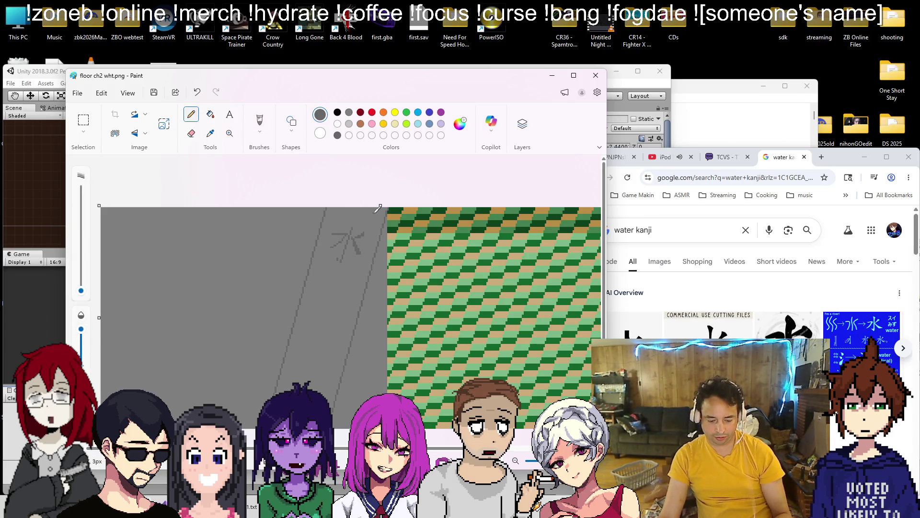
left_click(290, 127)
left_click(230, 148)
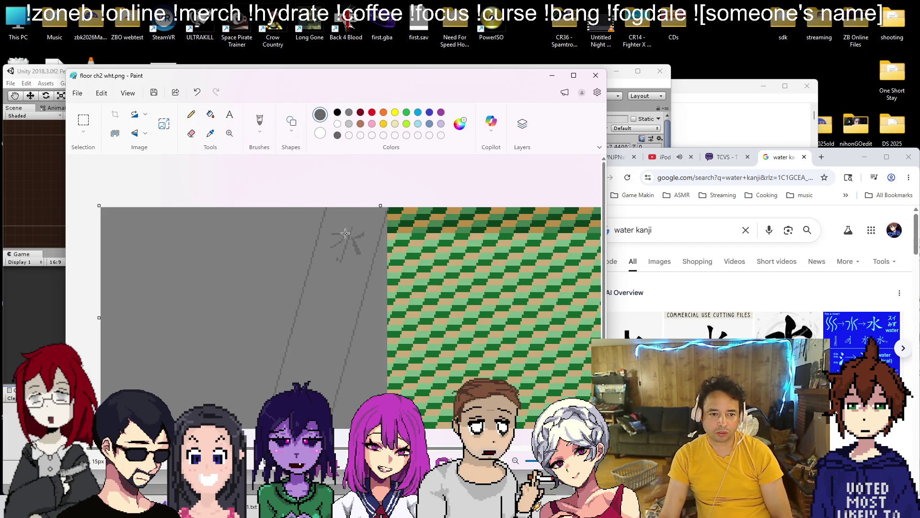
left_click_drag(329, 236, 345, 232)
left_click(194, 114)
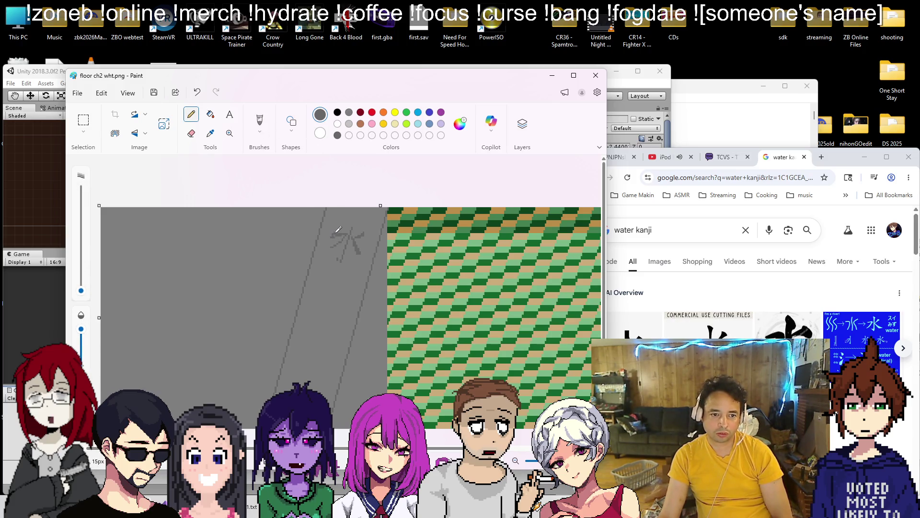
left_click(291, 121)
left_click(241, 147)
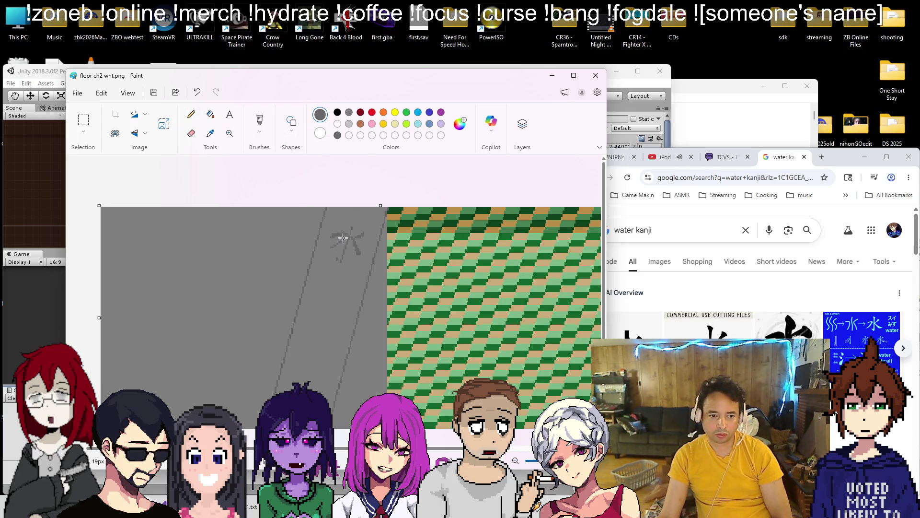
scroll(322, 258, "up", 3, "ctrl")
mouse_move(309, 257)
left_mouse_down()
mouse_move(360, 220)
mouse_move(348, 242)
left_mouse_up()
Set the secondary colour to the floor grey with the Pencil's colour picker
left_click(191, 114)
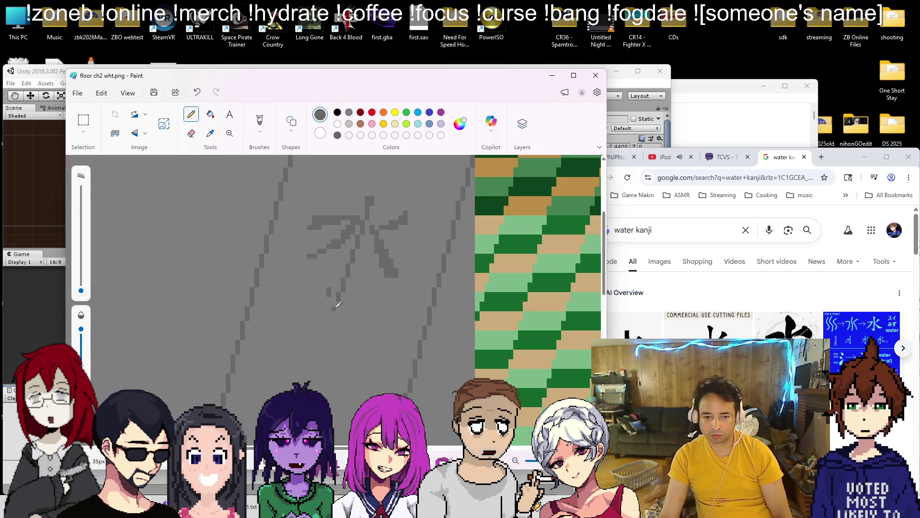
right_click(333, 289)
scroll(345, 307, "down", 2)
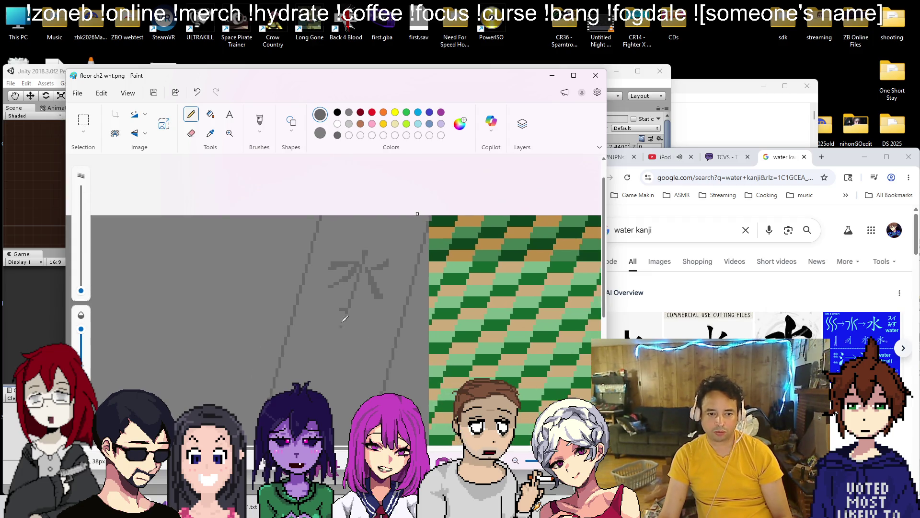
scroll(376, 272, "up", 2)
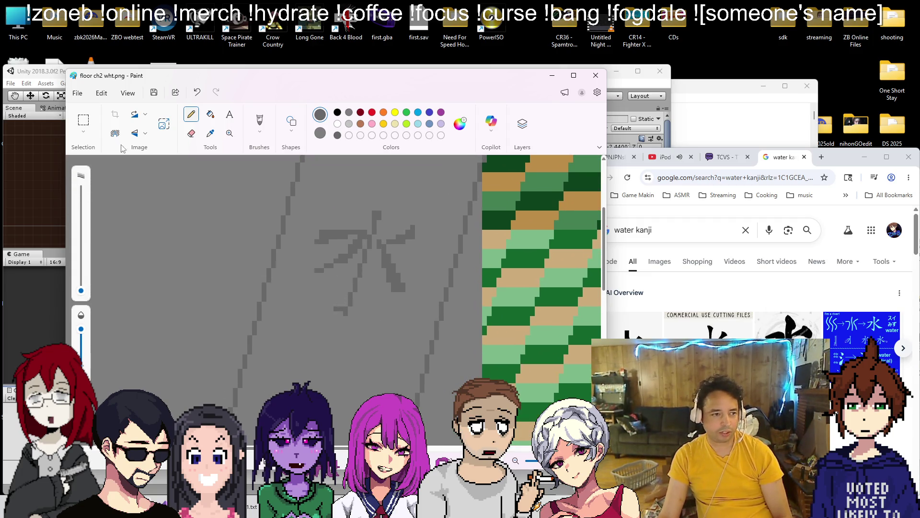
Paint over the small white patch below the kanji in grey
left_click(83, 119)
mouse_move(328, 301)
left_mouse_down()
mouse_move(349, 317)
mouse_move(343, 294)
left_mouse_up()
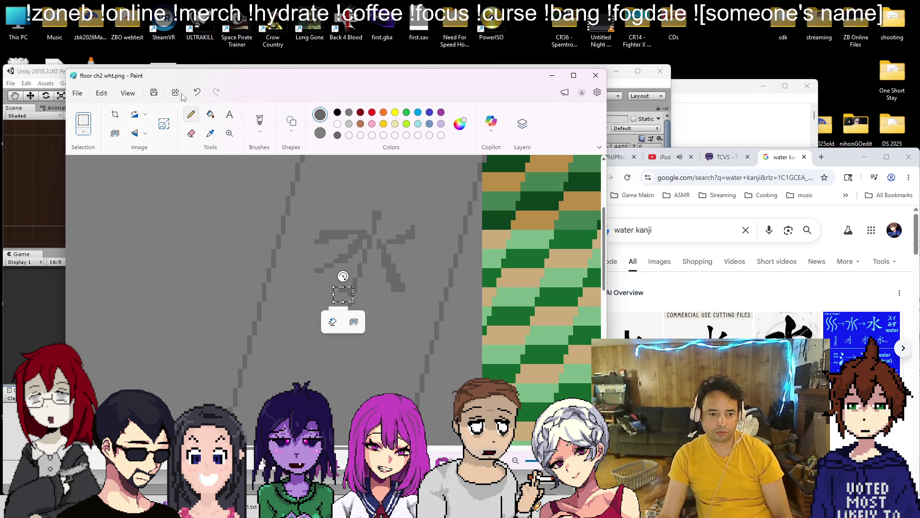
left_click(190, 114)
mouse_move(347, 309)
left_mouse_down()
mouse_move(341, 313)
mouse_move(354, 320)
mouse_move(346, 318)
left_mouse_up()
scroll(373, 309, "down", 3)
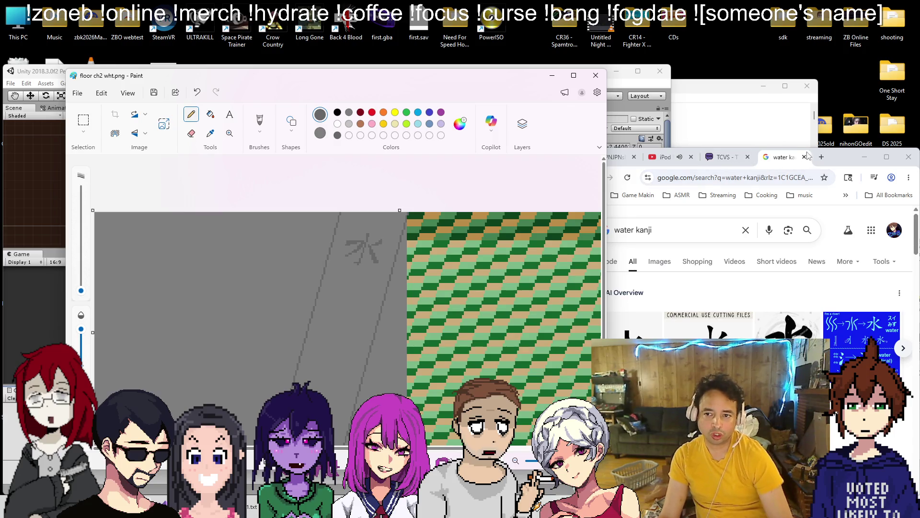
Close the water kanji search tab and move Paint back to the right
key("alt+Tab")
key("ctrl+w")
mouse_move(330, 77)
left_mouse_down()
mouse_move(418, 79)
mouse_move(400, 78)
left_mouse_up()
Draw horizontal grey lines dividing the diagonal strip into tiles and add a glyph stroke
left_click(363, 123)
left_click(300, 146)
left_click_drag(414, 211, 472, 218)
left_click_drag(458, 287, 393, 286)
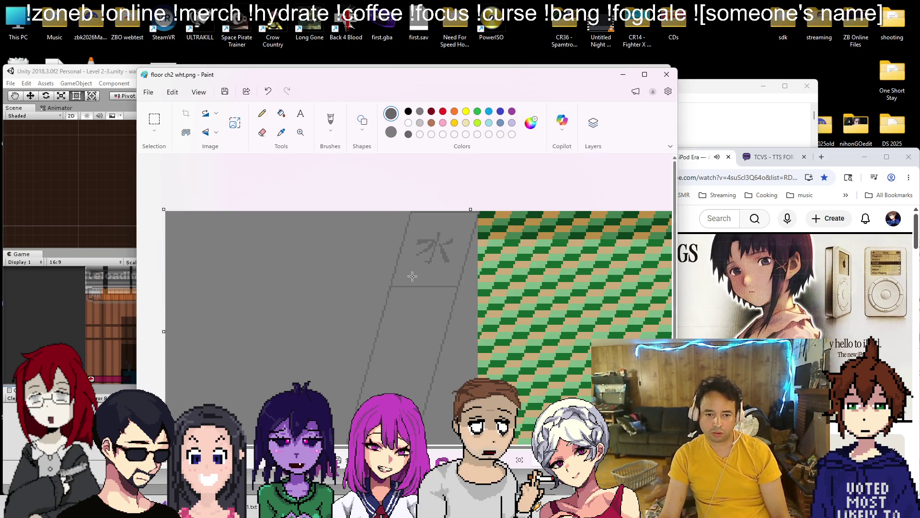
mouse_move(412, 211)
left_mouse_down()
mouse_move(417, 358)
mouse_move(368, 362)
left_mouse_up()
key("ctrl+z")
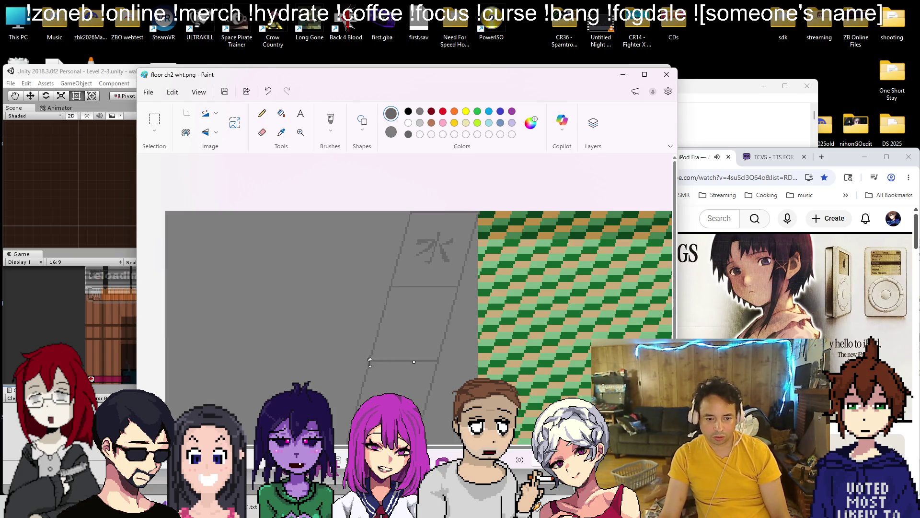
mouse_move(417, 234)
left_mouse_down()
mouse_move(461, 274)
mouse_move(413, 186)
left_mouse_up()
left_click(154, 119)
Copy the kanji glyph and place a copy in the lower tile
key("ctrl+c")
key("ctrl+v")
mouse_move(187, 241)
left_mouse_down()
mouse_move(401, 383)
mouse_move(383, 385)
left_mouse_up()
left_click(353, 269)
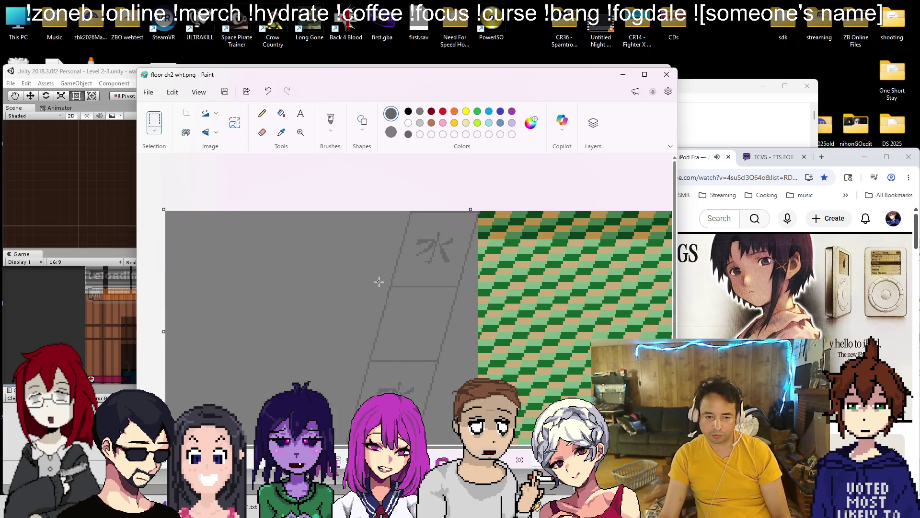
key("ctrl+a")
scroll(400, 314, "down", 1)
scroll(400, 314, "up", 2)
scroll(339, 257, "down", 3)
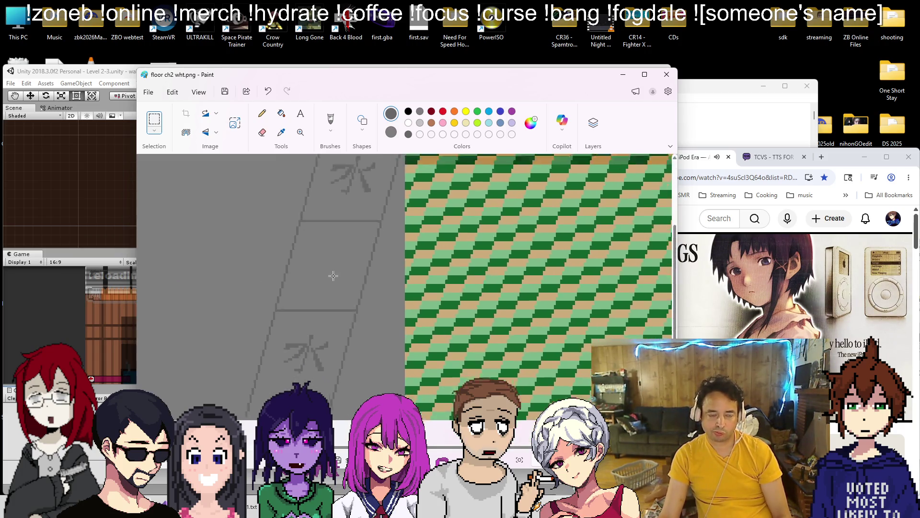
scroll(283, 281, "up", 2)
Paste another kanji copy into the tile left of the diagonal strip
key("ctrl+v")
mouse_move(158, 210)
left_mouse_down()
mouse_move(335, 300)
mouse_move(325, 299)
left_mouse_up()
key("ctrl+z")
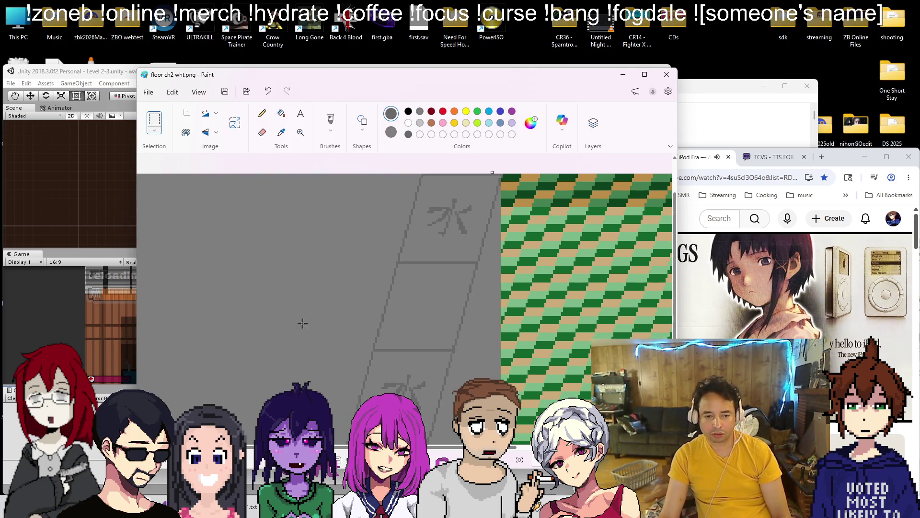
key("ctrl+v")
mouse_move(163, 230)
left_mouse_down()
mouse_move(333, 292)
mouse_move(343, 305)
mouse_move(336, 300)
left_mouse_up()
left_click(341, 250)
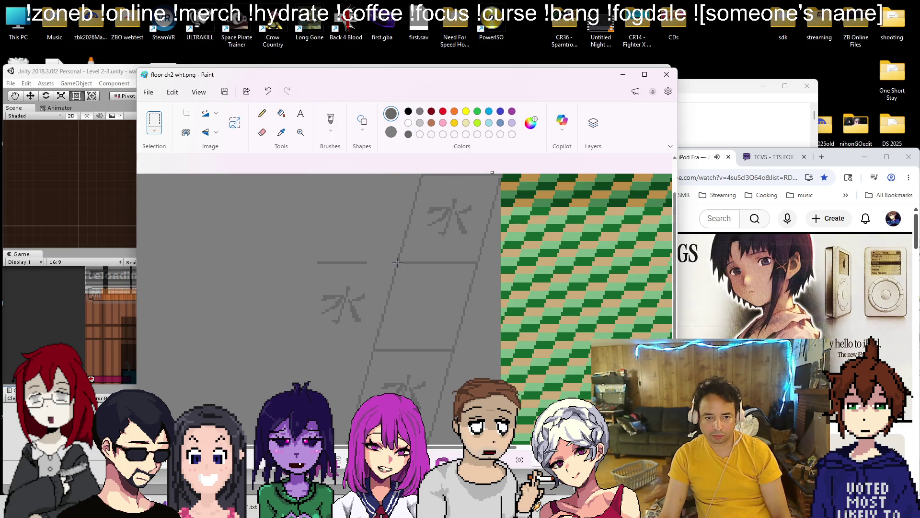
Extend the horizontal grid line leftward by copying and pasting a piece of it
left_click_drag(395, 263, 482, 267)
key("Delete")
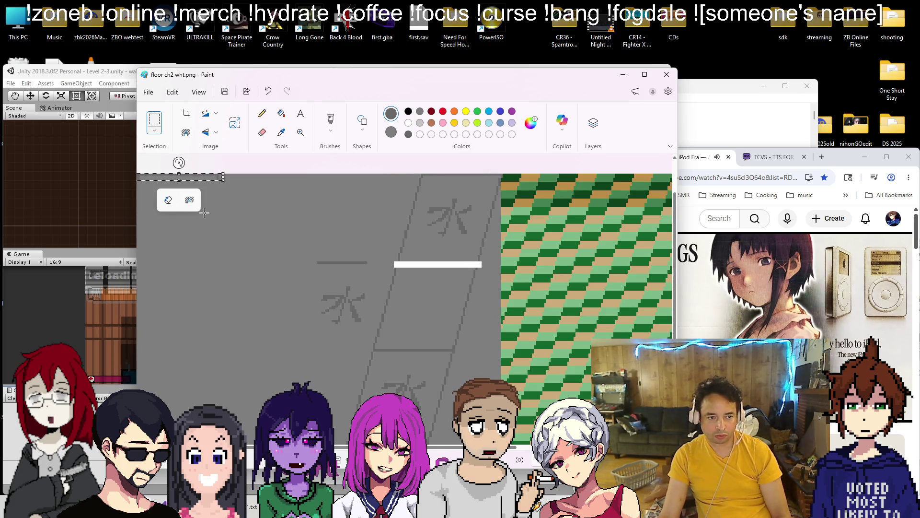
key("ctrl+z")
left_click_drag(393, 261, 482, 273)
key("ctrl+c")
key("ctrl+v")
mouse_move(192, 177)
left_mouse_down()
mouse_move(321, 259)
mouse_move(362, 265)
left_mouse_up()
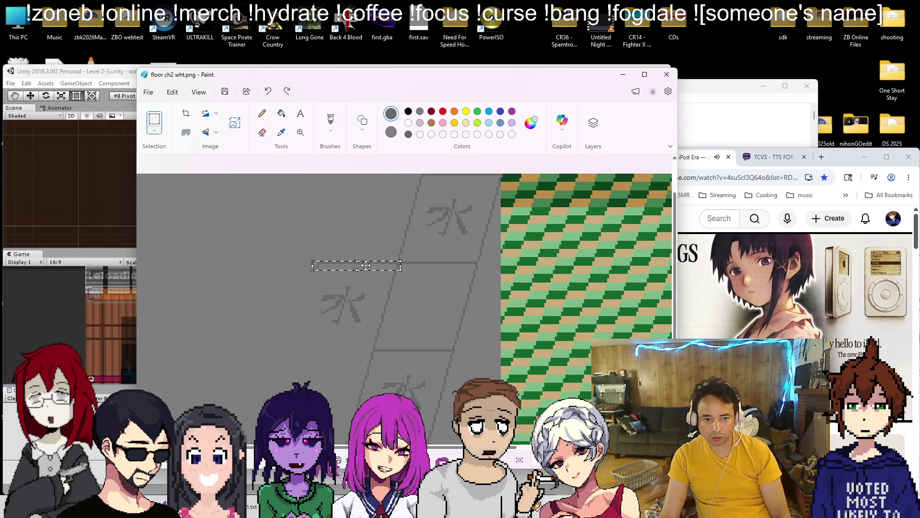
left_click(312, 217)
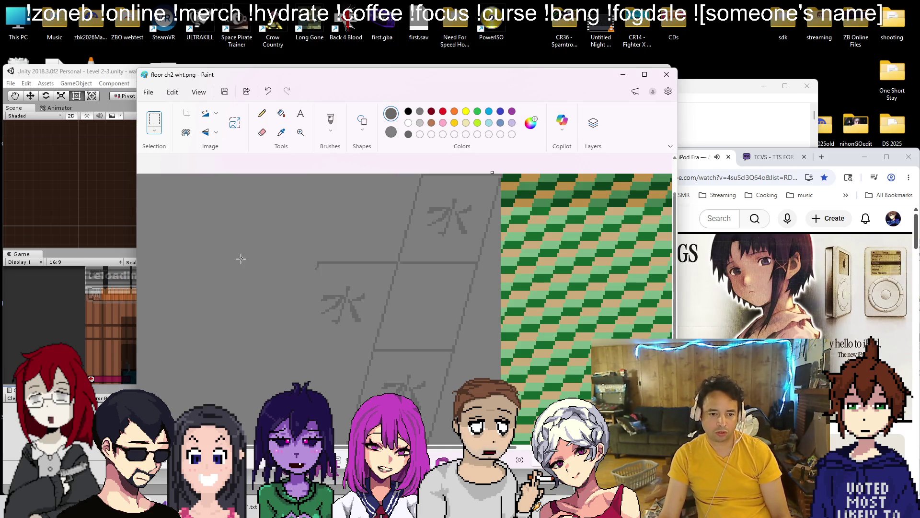
scroll(320, 258, "down", 2)
left_click(363, 121)
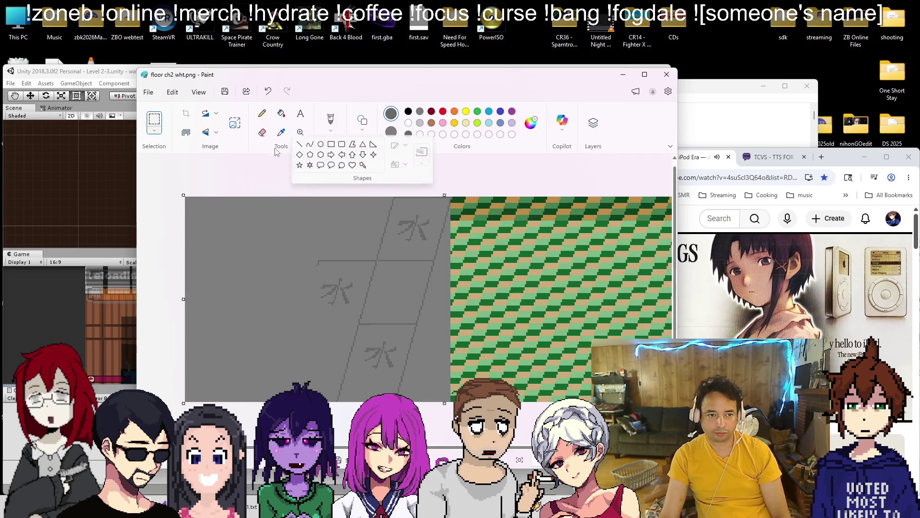
With the Line shape, draw two diagonal grid lines down from the grey area's top edge
left_click(377, 177)
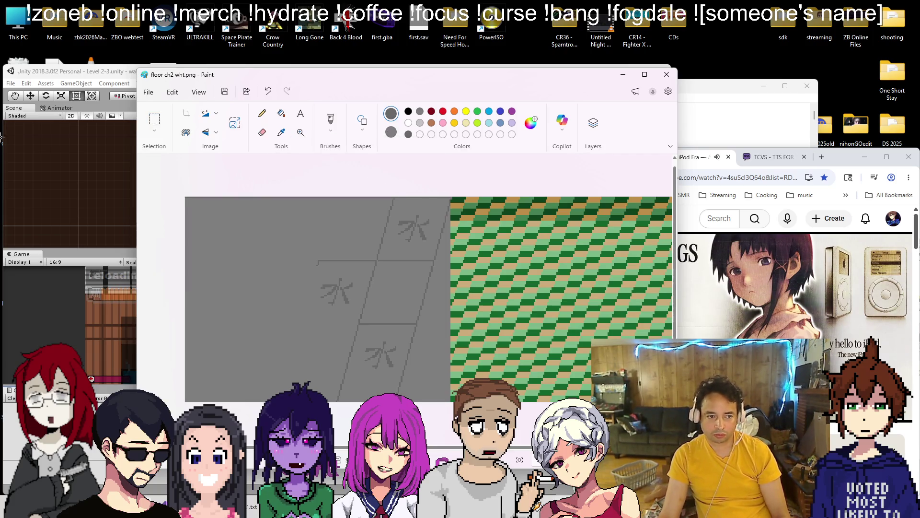
mouse_move(400, 197)
left_mouse_down()
mouse_move(316, 400)
mouse_move(340, 401)
left_mouse_up()
left_click_drag(336, 197, 286, 401)
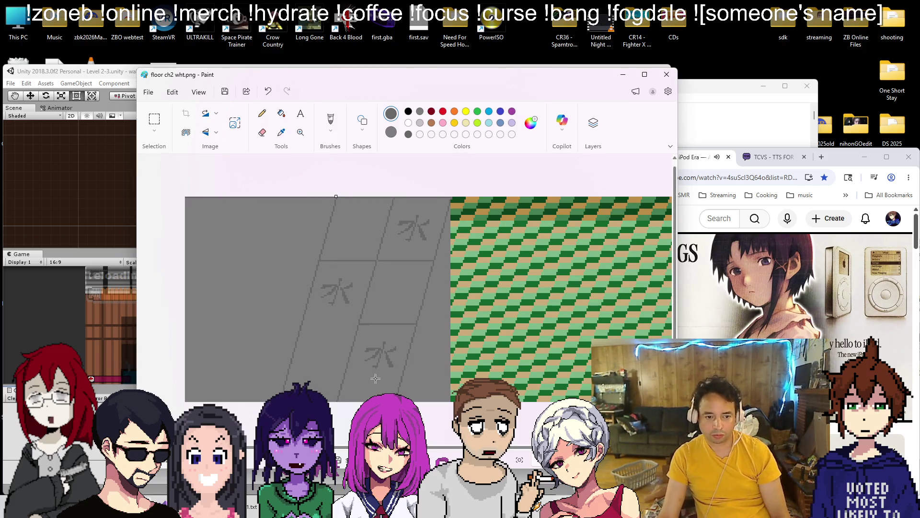
left_click(417, 323)
Draw horizontal grid lines across the left tiles, extending them to the image's left edge
left_click_drag(415, 323, 301, 321)
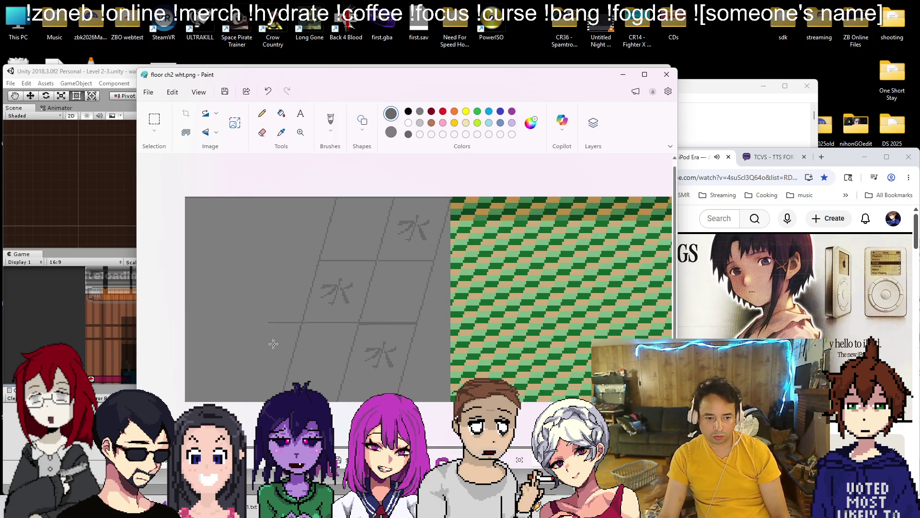
left_click(301, 343)
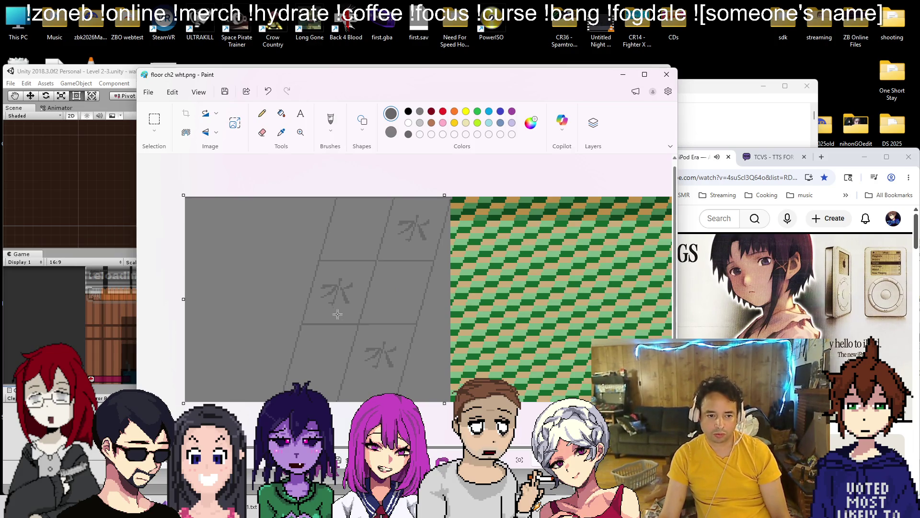
left_click_drag(380, 260, 186, 261)
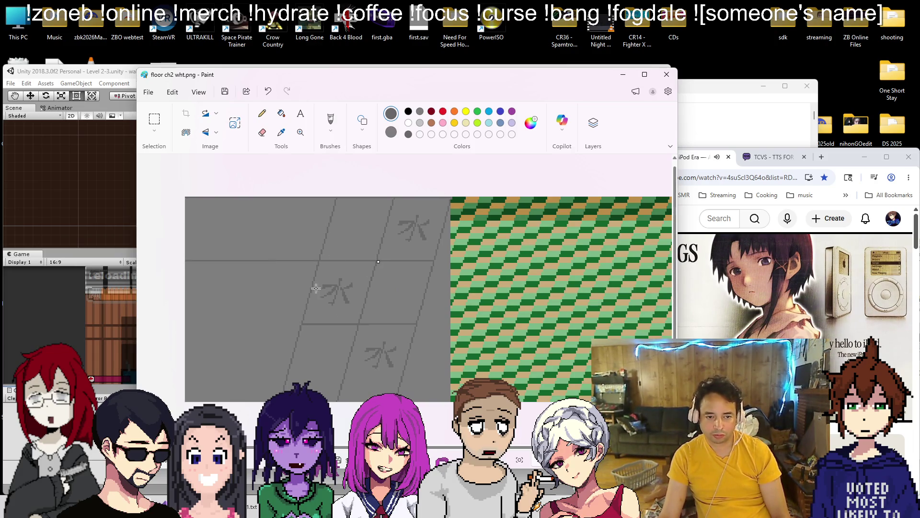
left_click_drag(381, 325, 186, 324)
left_click(271, 198)
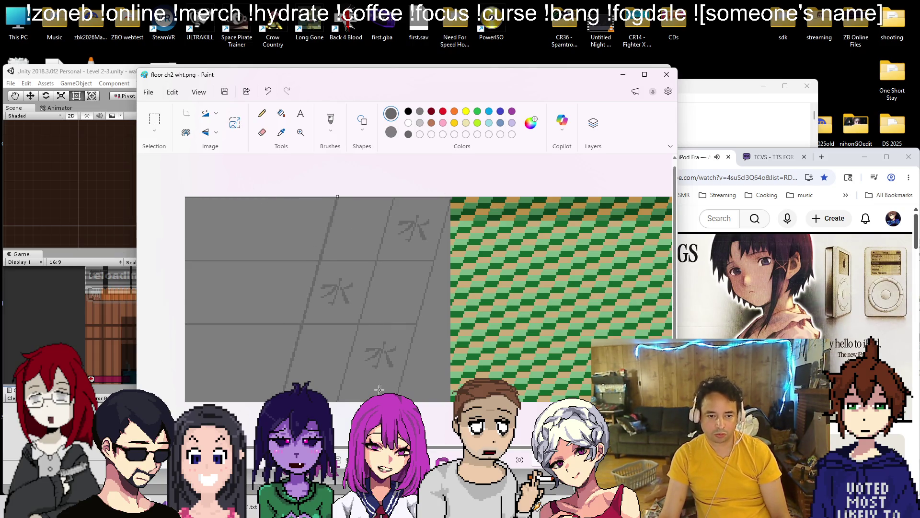
left_click(336, 318)
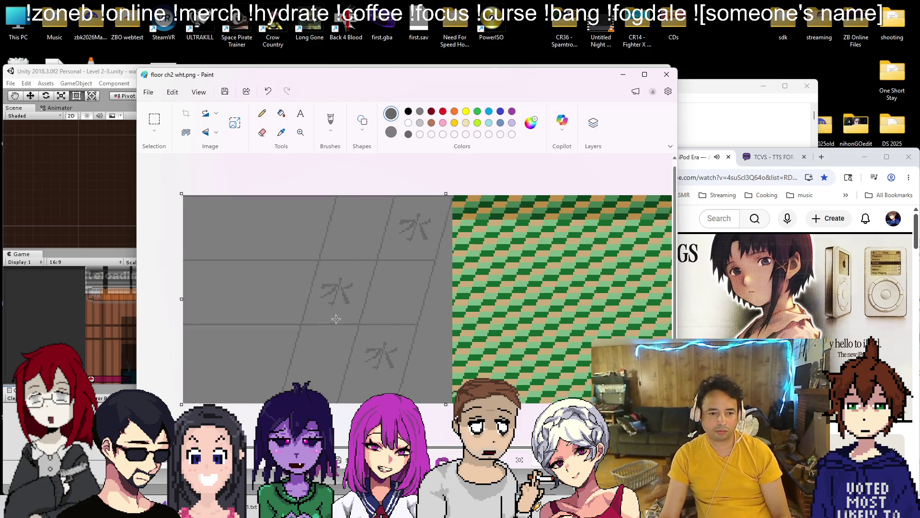
scroll(336, 319, "up", 2, "ctrl")
mouse_move(301, 211)
left_mouse_down()
mouse_move(510, 216)
mouse_move(315, 188)
left_mouse_up()
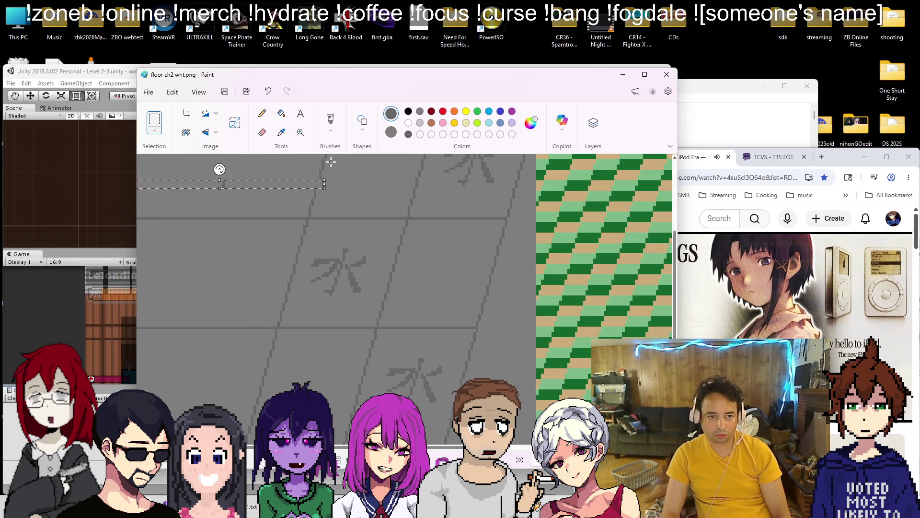
Move a selected line strip down onto a grid line, then undo that move
left_click_drag(206, 187, 205, 217)
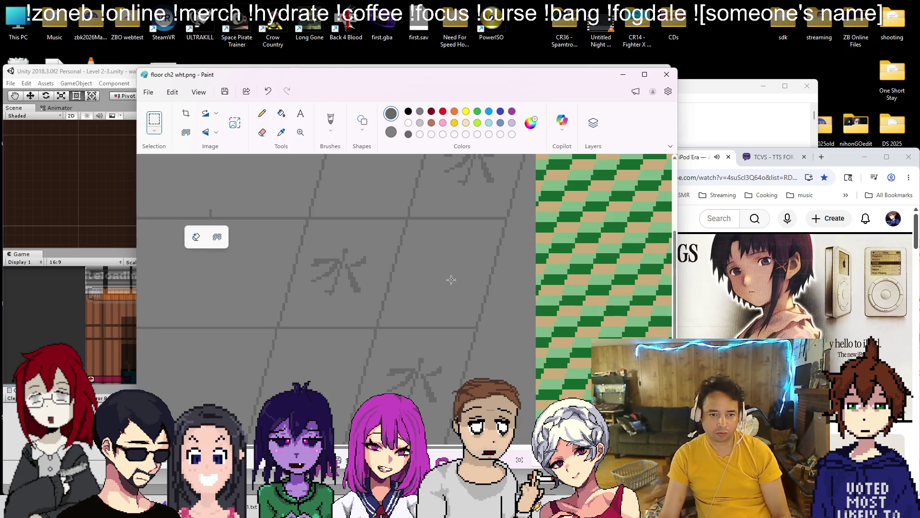
scroll(451, 280, "down", 3, "ctrl")
left_click(269, 383)
scroll(299, 330, "down", 1)
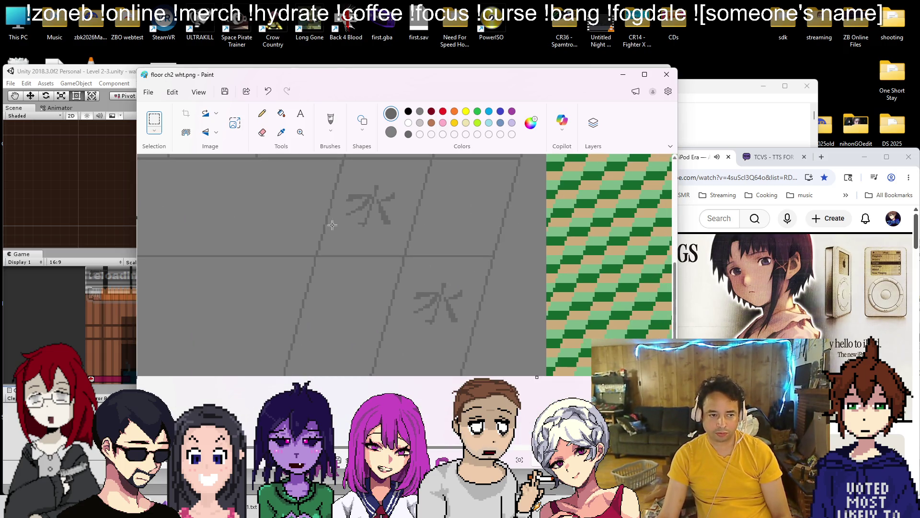
scroll(299, 204, "up", 2)
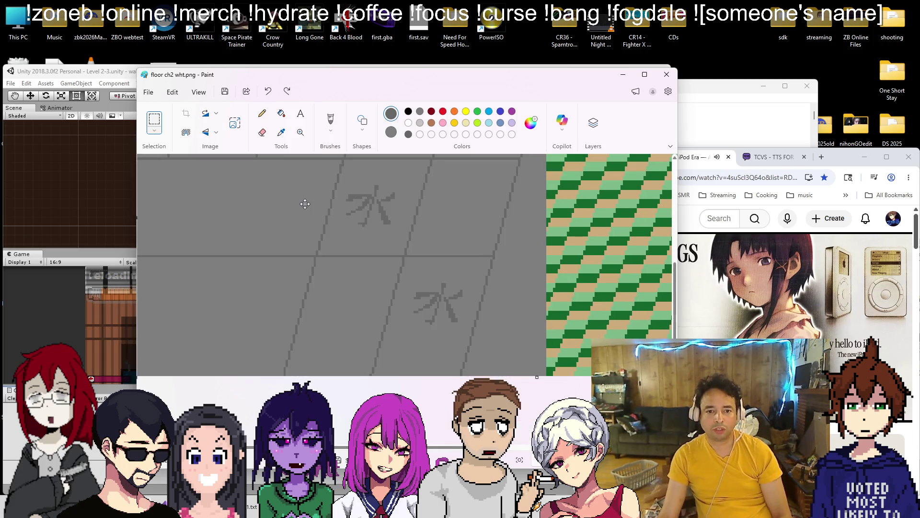
key("ctrl+z")
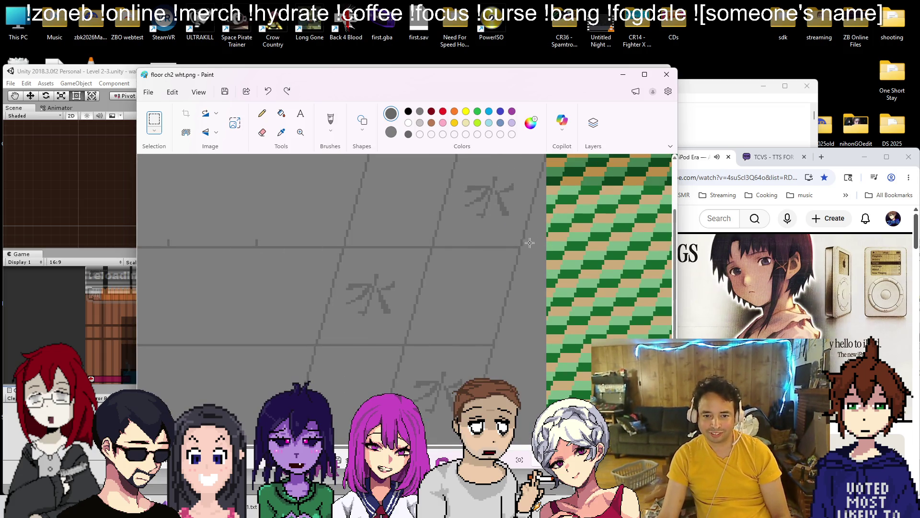
Copy a thin horizontal line strip and nudge the pasted copy onto a horizontal grid line
left_click_drag(158, 242, 525, 250)
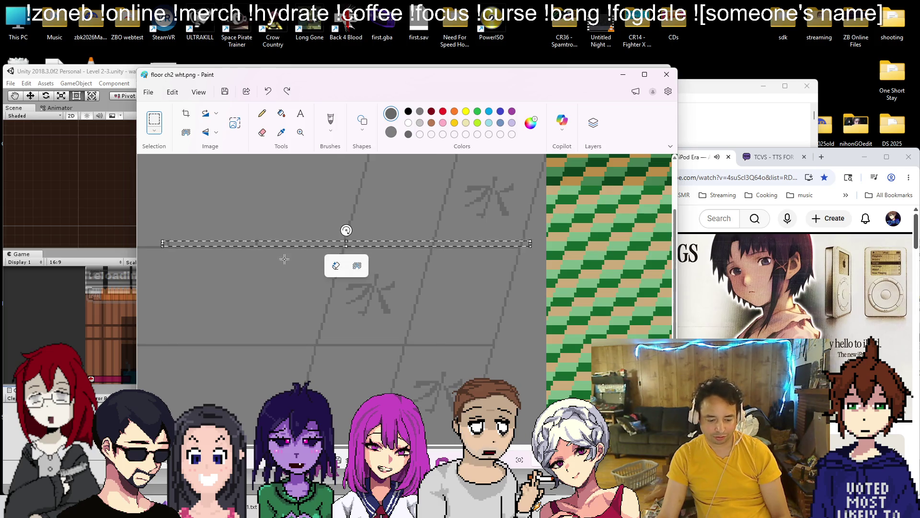
key("ctrl+c")
key("ctrl+v")
key("Down")
key("Down")
key("Down")
key("Left")
key("Left")
key("Left")
key("Down")
key("Down")
key("Down")
key("Left")
key("Left")
key("Left")
key("Up")
key("Up")
key("Up")
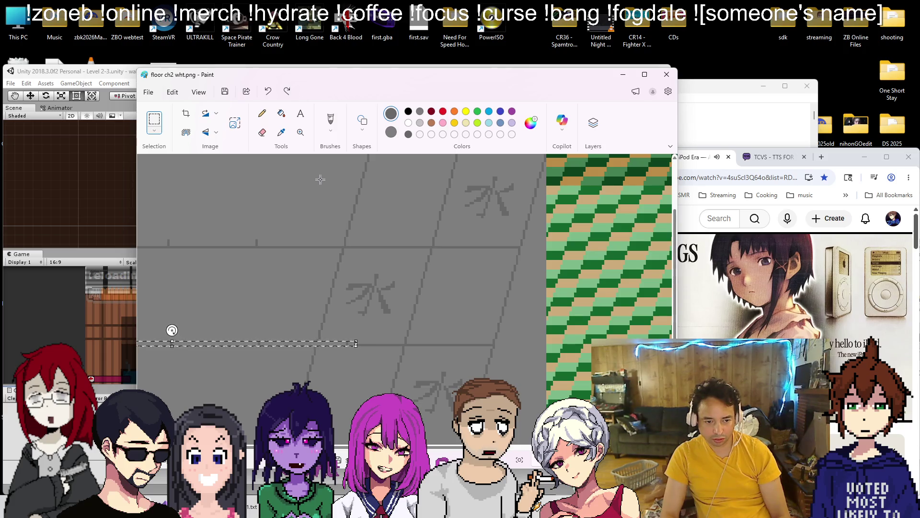
key("Left")
key("Left")
key("Left")
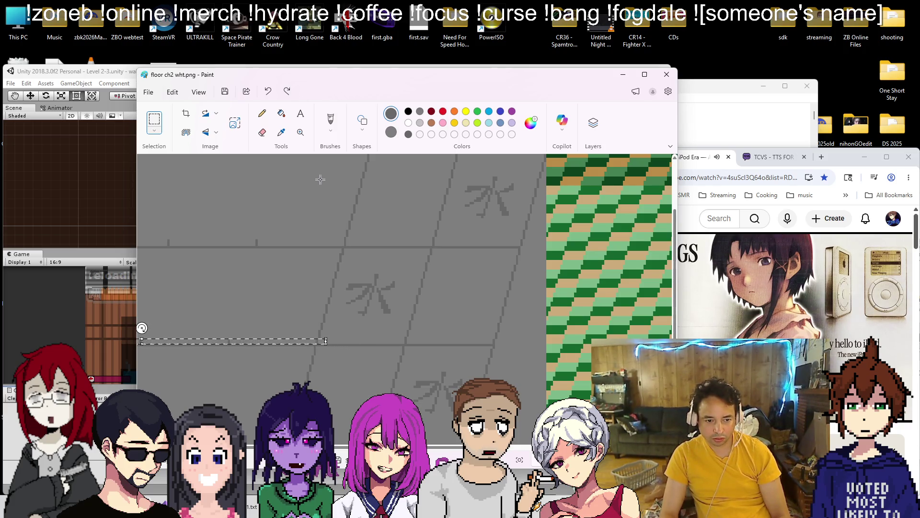
left_click(314, 267)
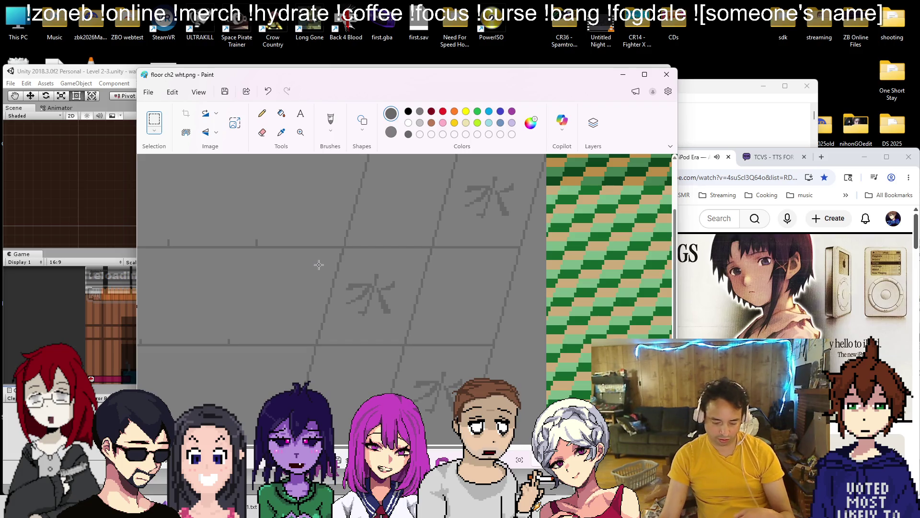
Nudge another pasted line strip into alignment on the lower horizontal grid line
scroll(288, 340, "down", 2)
scroll(280, 364, "up", 1)
key("Down")
key("Down")
key("Down")
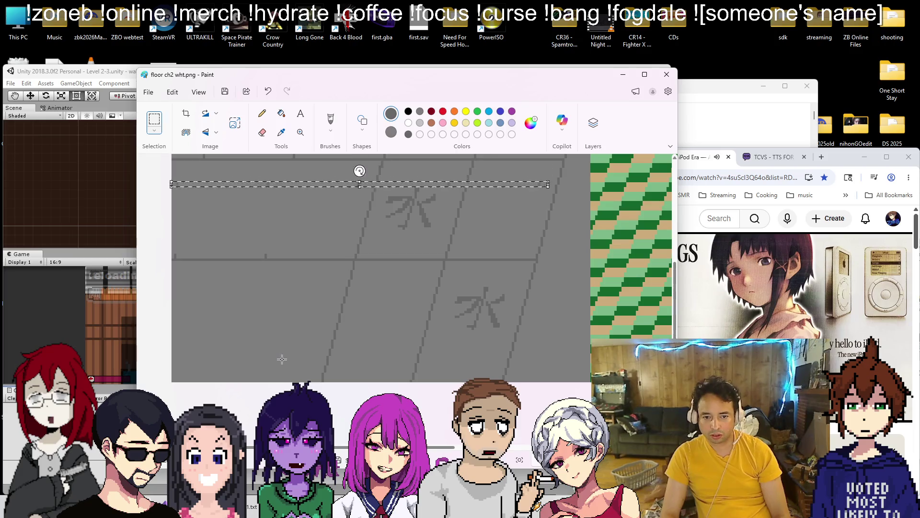
key("Left")
key("Left")
key("Left")
key("Right")
key("Right")
key("Right")
key("Up")
key("Right")
key("Right")
key("Right")
left_click(282, 359)
scroll(276, 223, "down", 2)
scroll(280, 226, "up", 4)
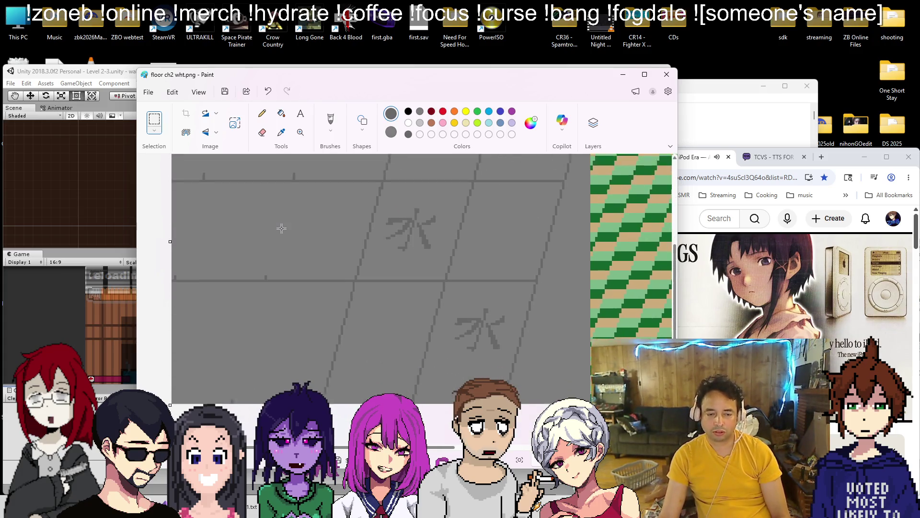
scroll(282, 228, "up", 2)
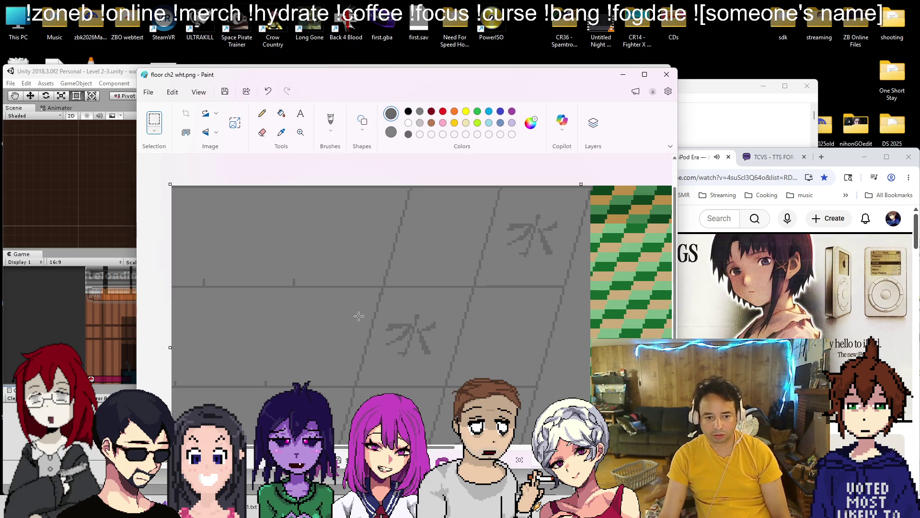
Select a block of the lower kanji floor tiles and move it left to align with the grid
mouse_move(525, 363)
left_mouse_down()
mouse_move(568, 342)
mouse_move(567, 288)
left_mouse_up()
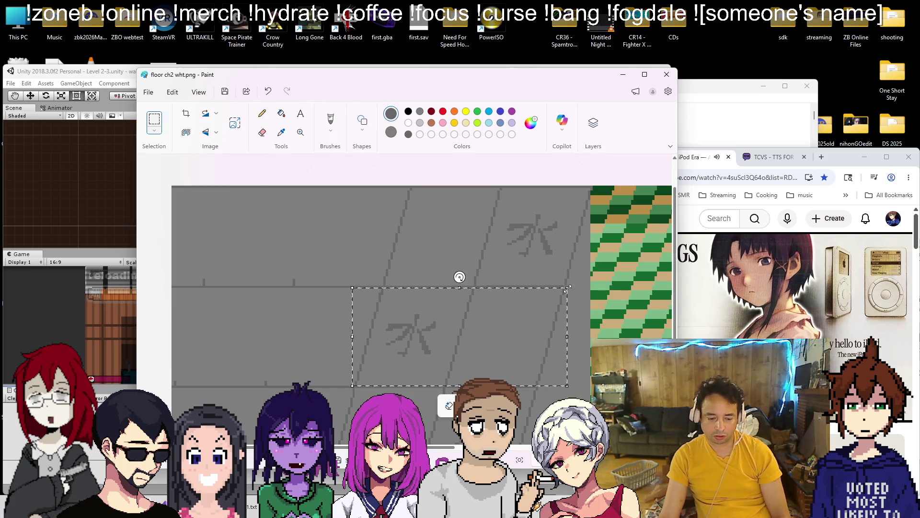
mouse_move(525, 315)
left_mouse_down()
mouse_move(344, 213)
mouse_move(354, 274)
mouse_move(342, 311)
left_mouse_up()
left_click(424, 274)
scroll(424, 274, "down", 2)
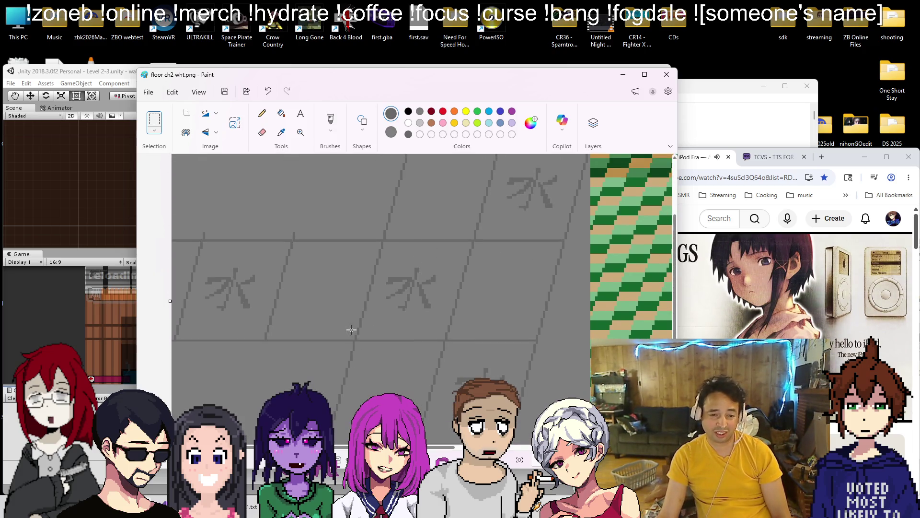
scroll(372, 316, "down", 3)
Paste another copy of the kanji tiles and nudge it into place on the grid
key("ctrl+v")
mouse_move(300, 202)
left_mouse_down()
mouse_move(326, 299)
mouse_move(360, 341)
mouse_move(355, 292)
mouse_move(364, 306)
left_mouse_up()
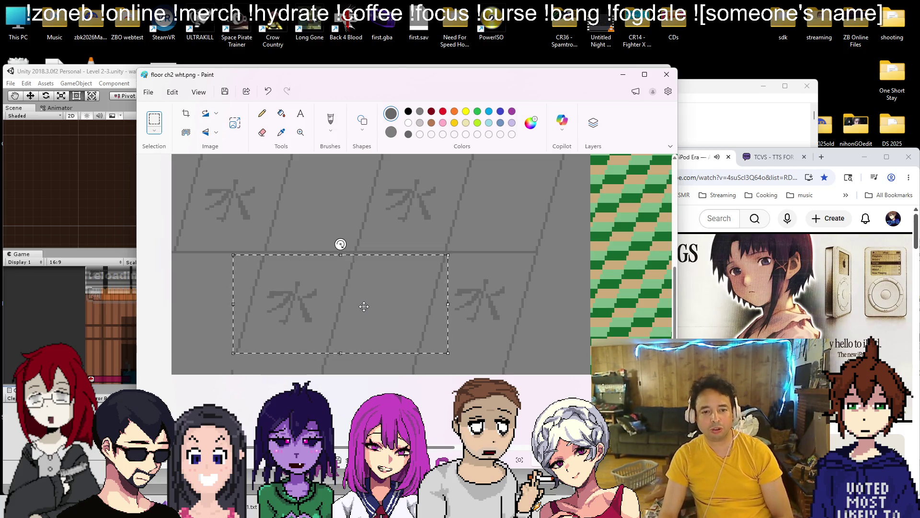
left_click_drag(364, 306, 363, 307)
key("Left")
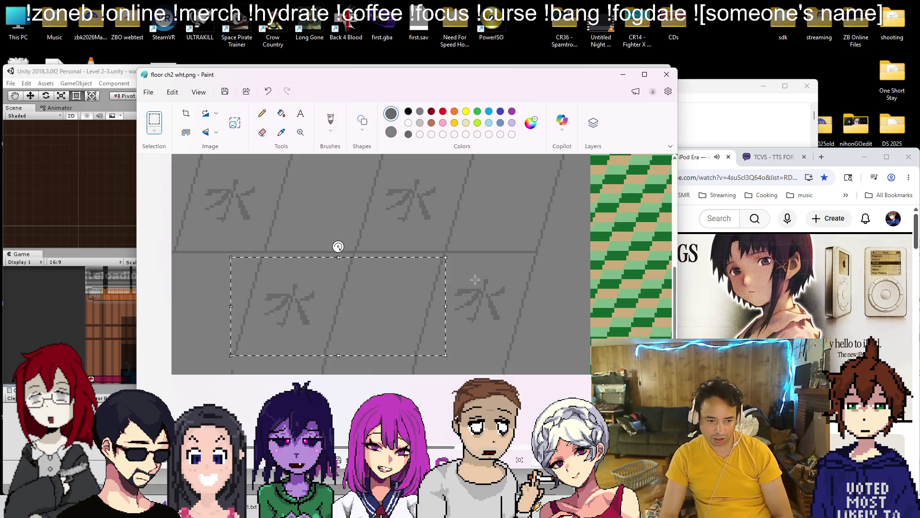
key("Right")
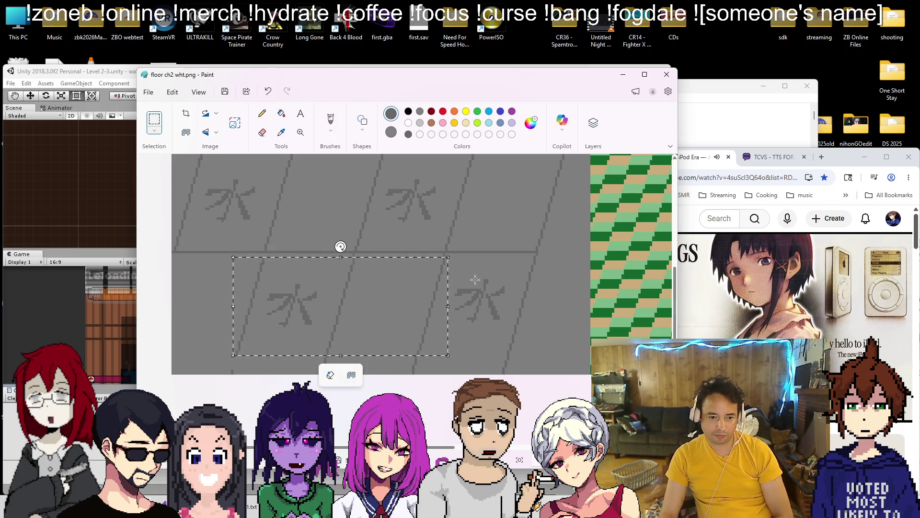
left_click(475, 209)
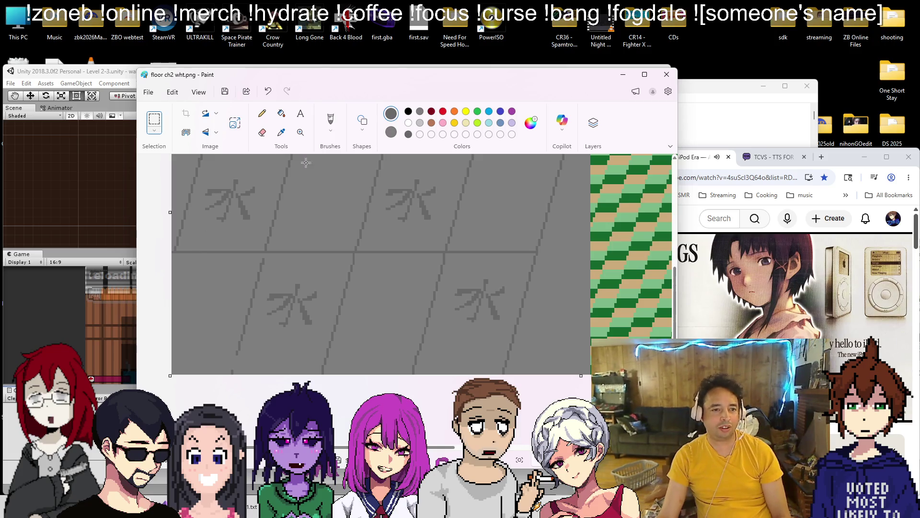
Narrow the image width by dragging the canvas edge handle leftward
left_click(363, 129)
left_click(299, 146)
scroll(302, 237, "down", 2)
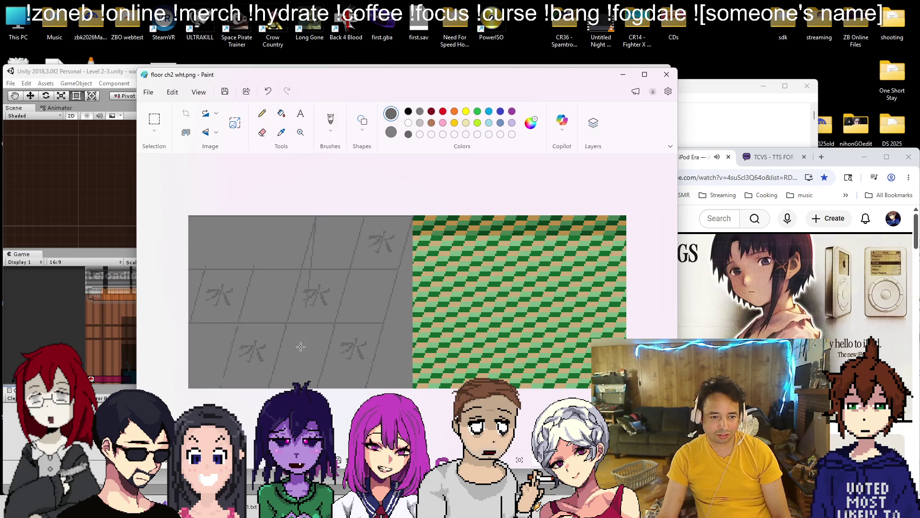
left_click_drag(440, 302, 346, 302)
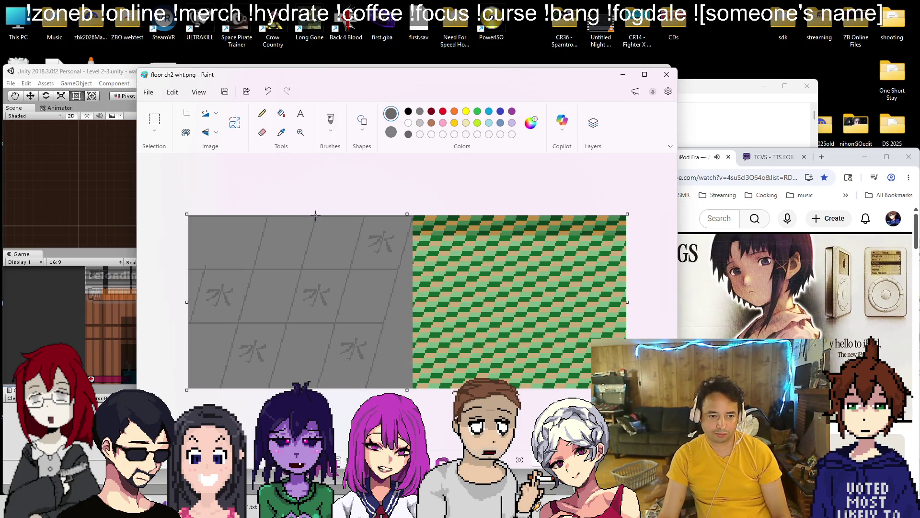
left_click_drag(441, 302, 252, 302)
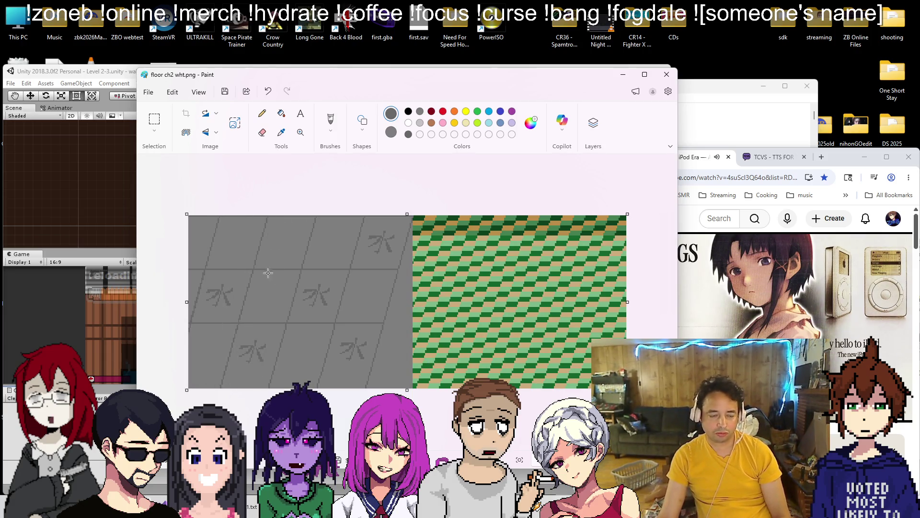
Paste a further tile block and position it at the image's left edge
key("ctrl+v")
key("Right")
key("Right")
key("Right")
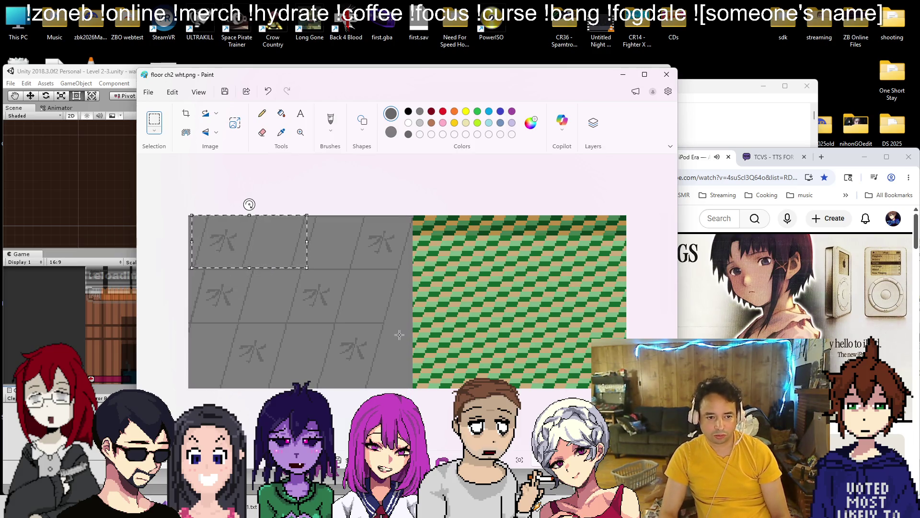
key("Down")
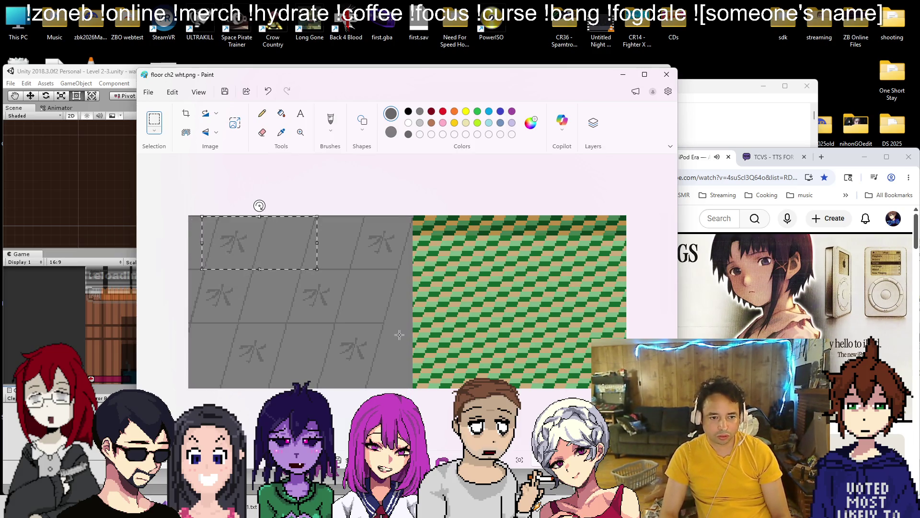
scroll(412, 219, "up", 3)
key("Right")
key("Right")
key("Right")
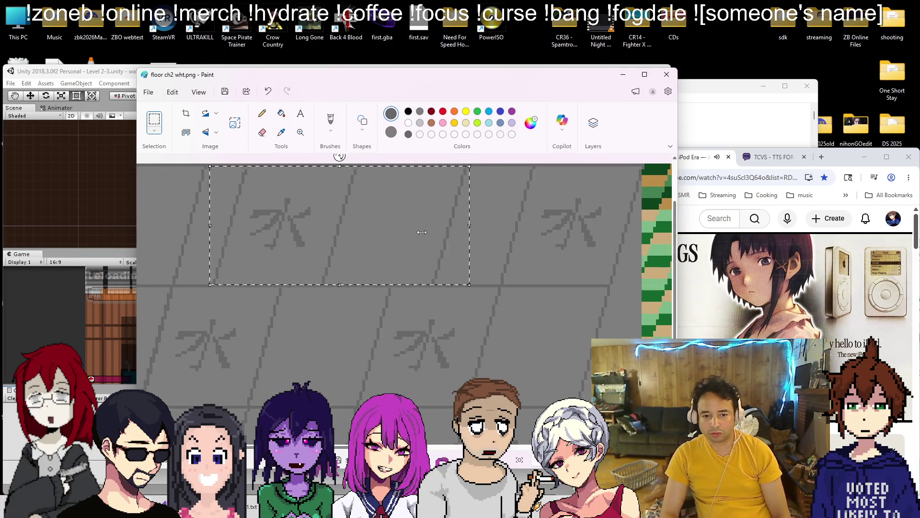
key("Up")
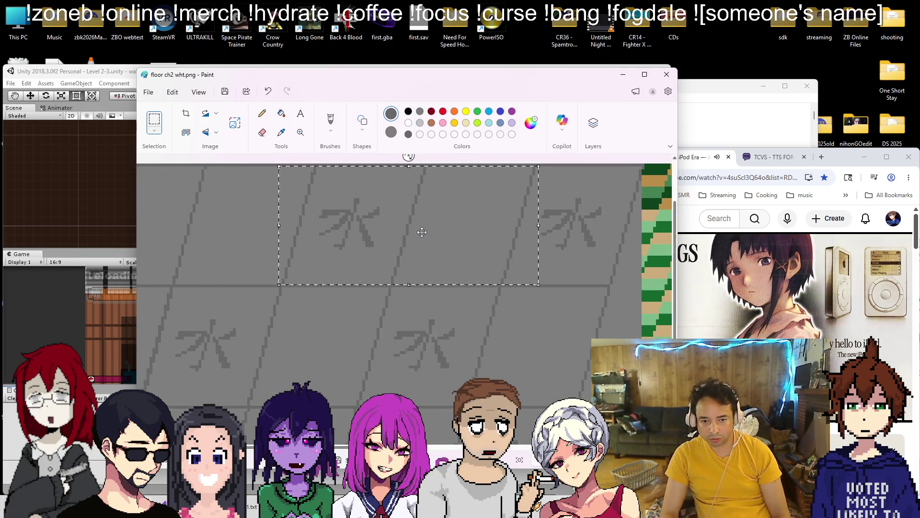
left_click_drag(421, 232, 252, 234)
left_click(517, 280)
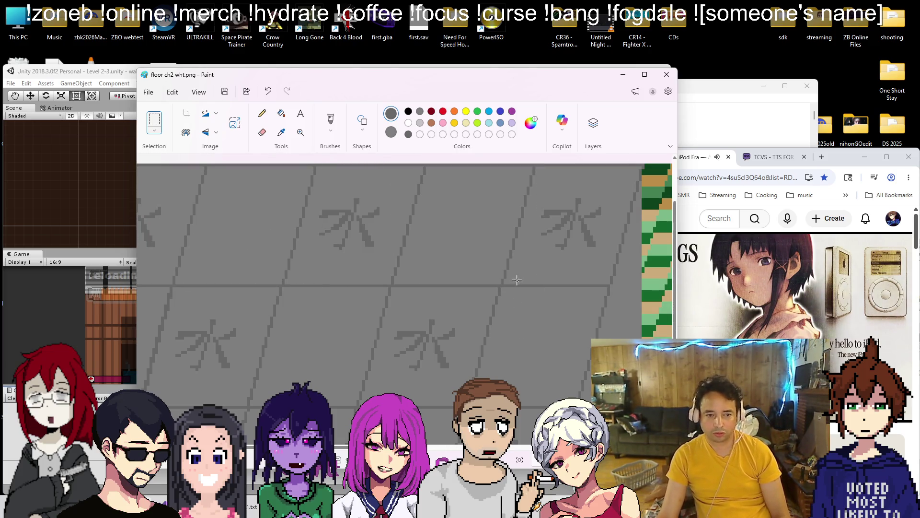
scroll(517, 280, "down", 3)
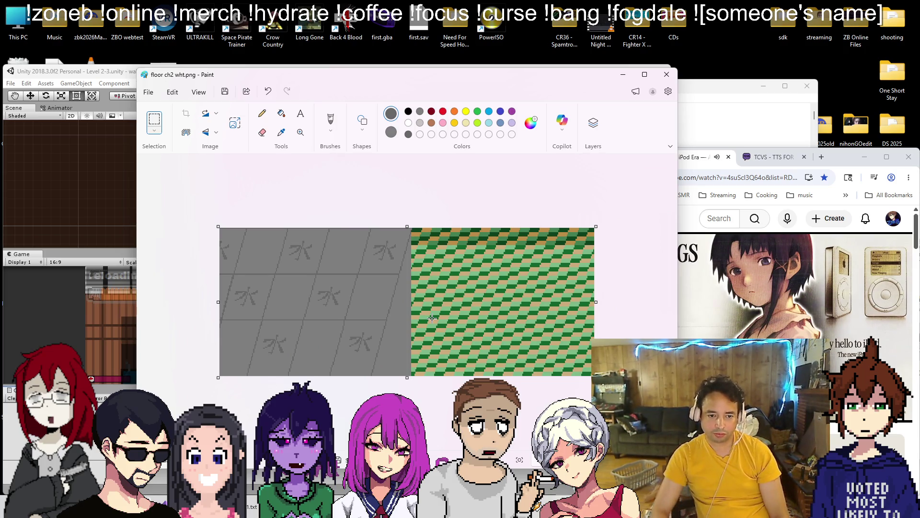
scroll(417, 307, "up", 3)
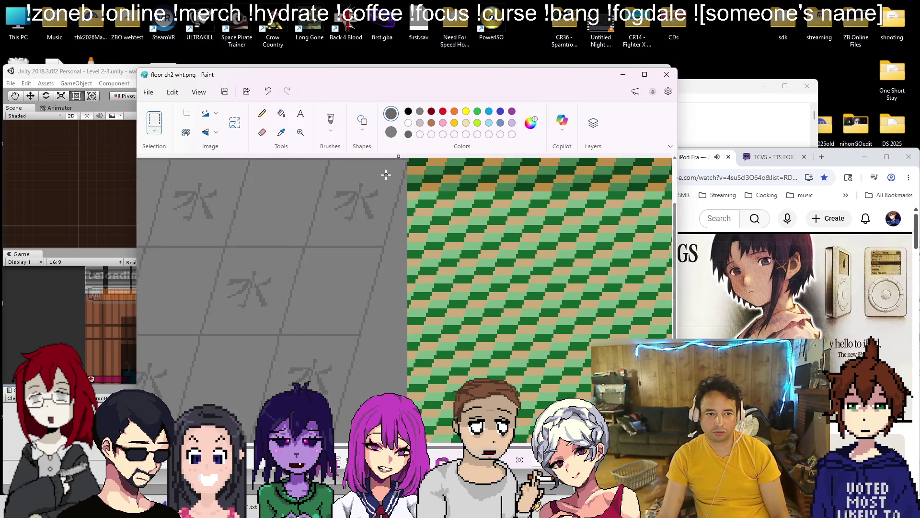
Bucket-fill the green and tan tiles along the pattern's left edge with grey
left_click(281, 113)
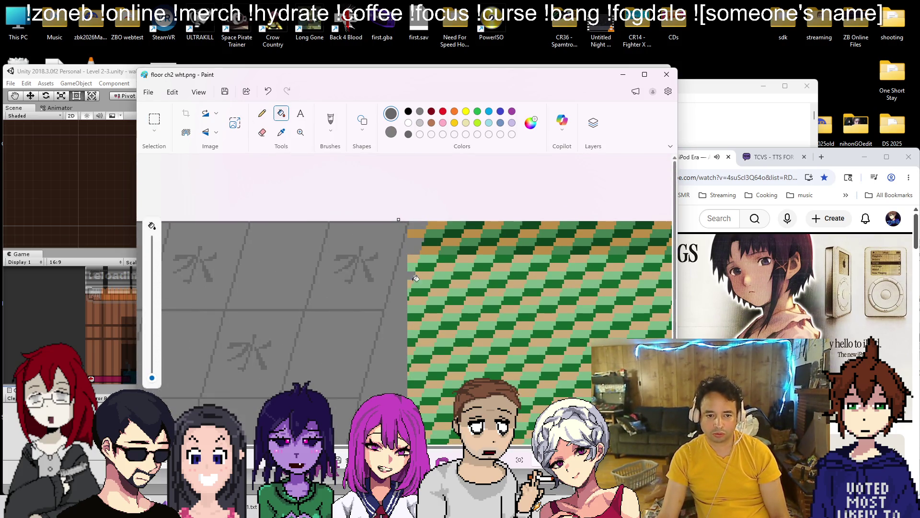
left_click(416, 278)
left_click(412, 267)
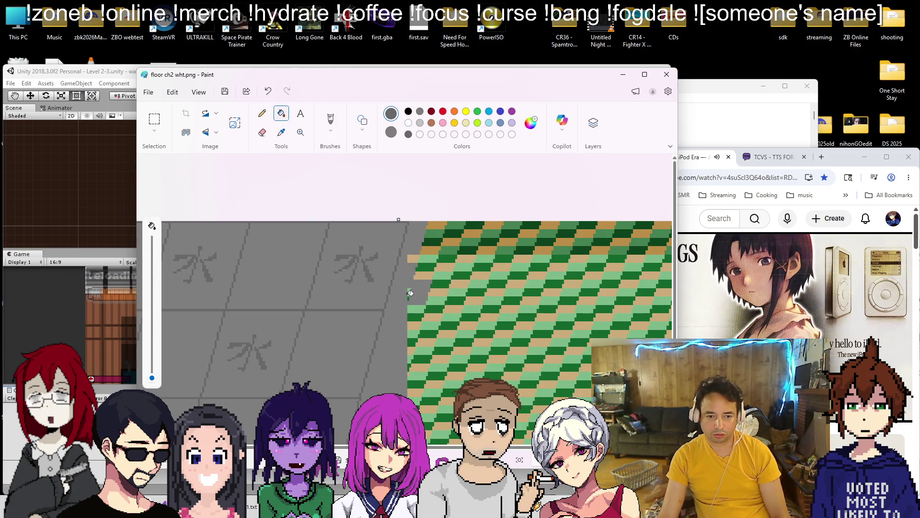
left_click(436, 234)
left_click(429, 246)
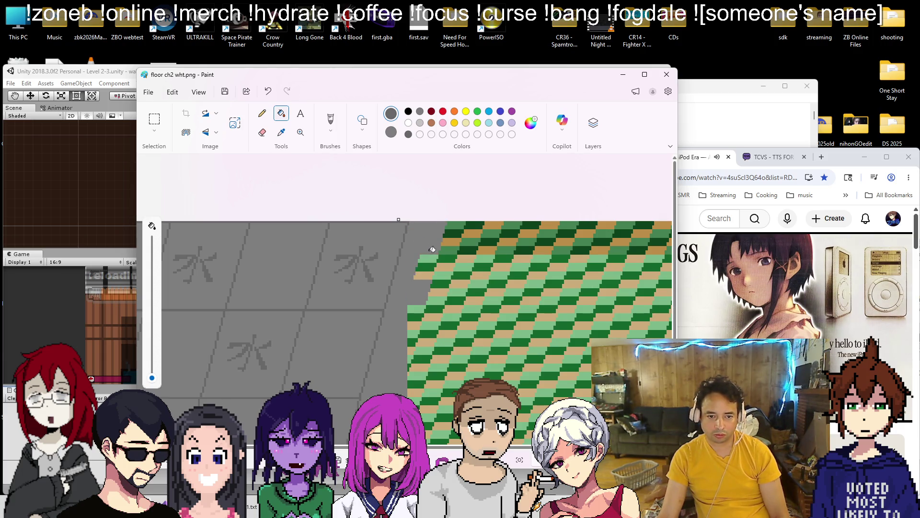
left_click(426, 261)
left_click(423, 276)
left_click(422, 313)
left_click(413, 339)
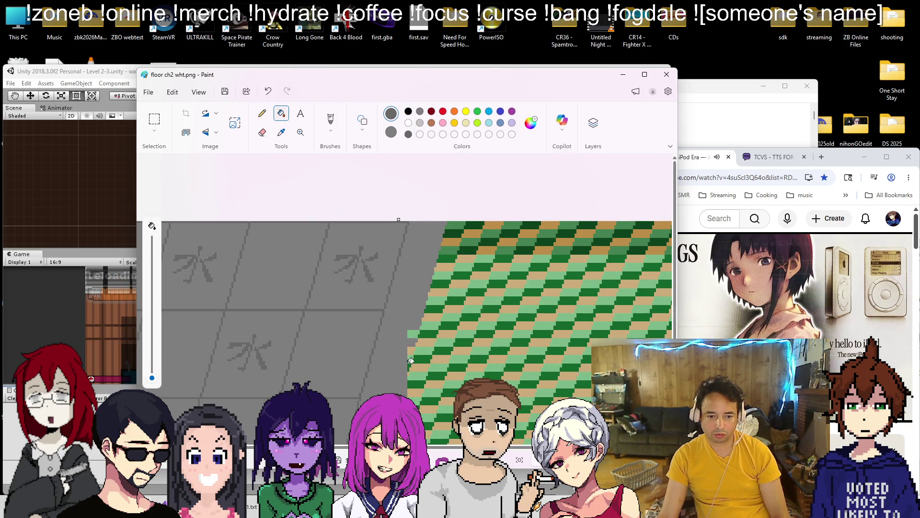
left_click(415, 340)
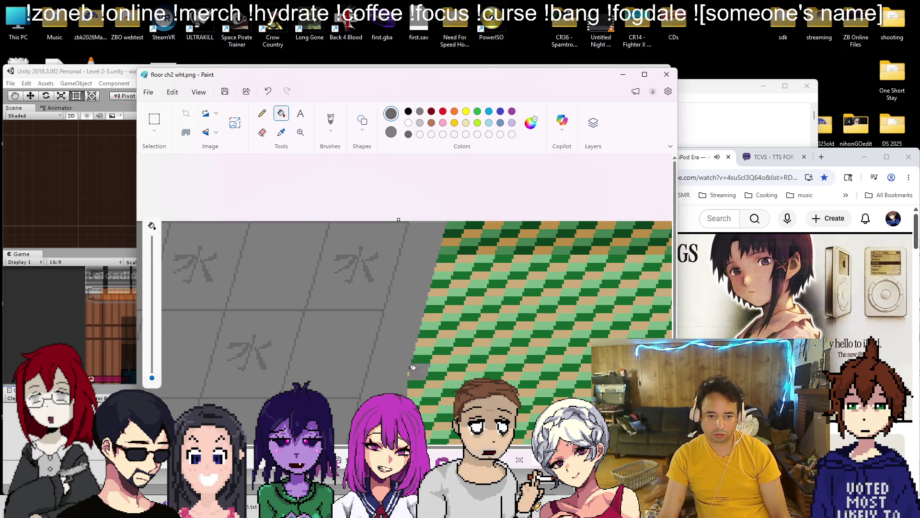
Erase a strip down the green pattern's left edge to make it straight
left_click(262, 133)
mouse_move(447, 224)
left_mouse_down()
mouse_move(410, 400)
mouse_move(455, 228)
mouse_move(428, 410)
left_mouse_up()
scroll(428, 410, "down", 1)
scroll(428, 410, "down", 3)
mouse_move(412, 289)
left_mouse_down()
mouse_move(423, 372)
mouse_move(408, 368)
mouse_move(454, 338)
mouse_move(487, 349)
mouse_move(509, 378)
mouse_move(491, 286)
mouse_move(454, 257)
mouse_move(460, 302)
mouse_move(466, 293)
mouse_move(449, 279)
left_mouse_up()
scroll(465, 293, "up", 5)
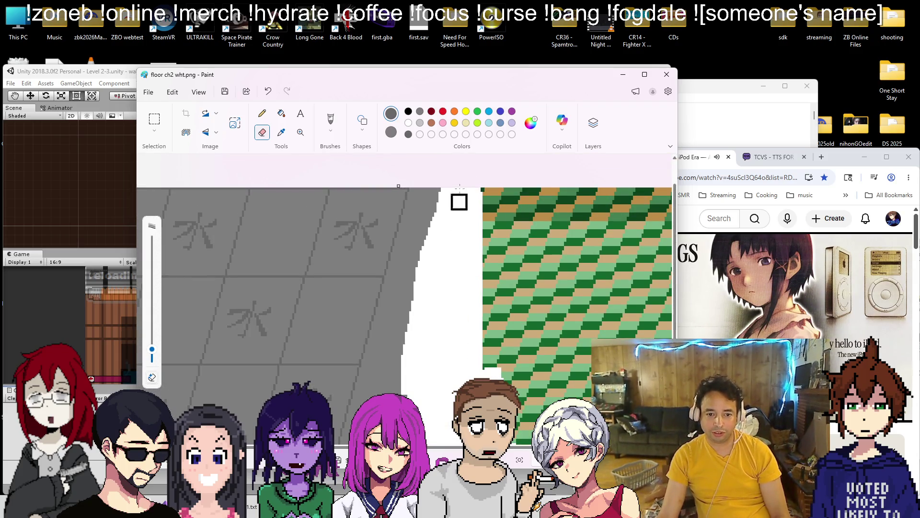
left_click_drag(492, 372, 464, 288)
mouse_move(480, 369)
left_mouse_down()
mouse_move(493, 333)
mouse_move(502, 63)
left_mouse_up()
Fill the erased white strip with grey
left_click(281, 115)
left_click(456, 303)
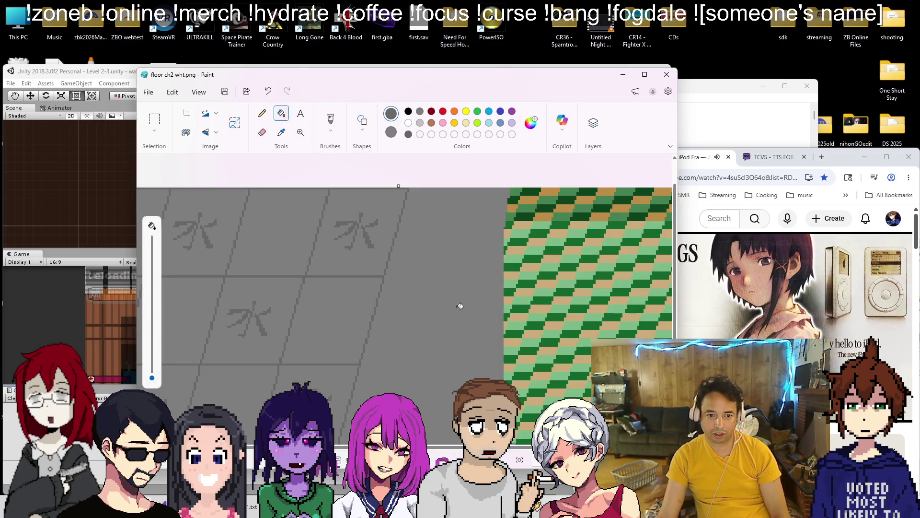
scroll(375, 331, "down", 3)
left_click(154, 120)
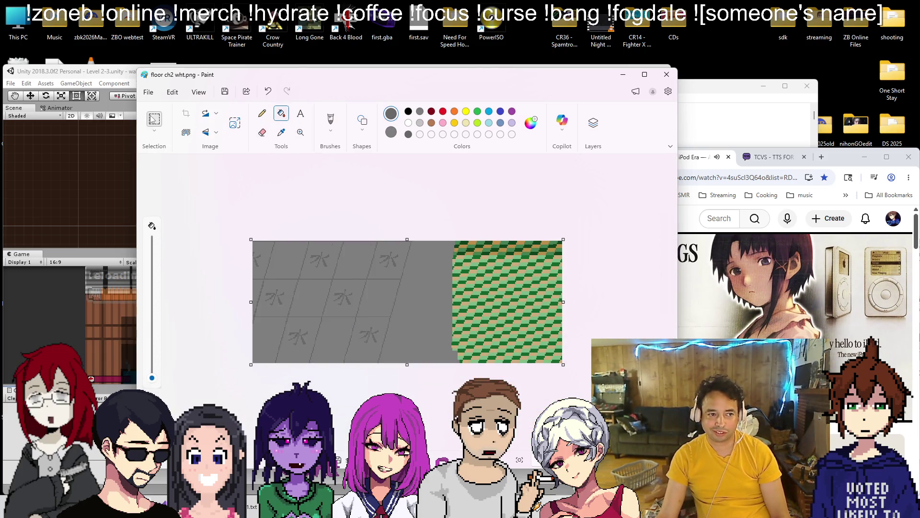
Select a block of the grey kanji tiles and shift it down and right
scroll(318, 301, "up", 4)
scroll(318, 301, "down", 3)
scroll(289, 305, "up", 2)
scroll(289, 305, "down", 3)
scroll(319, 286, "up", 1)
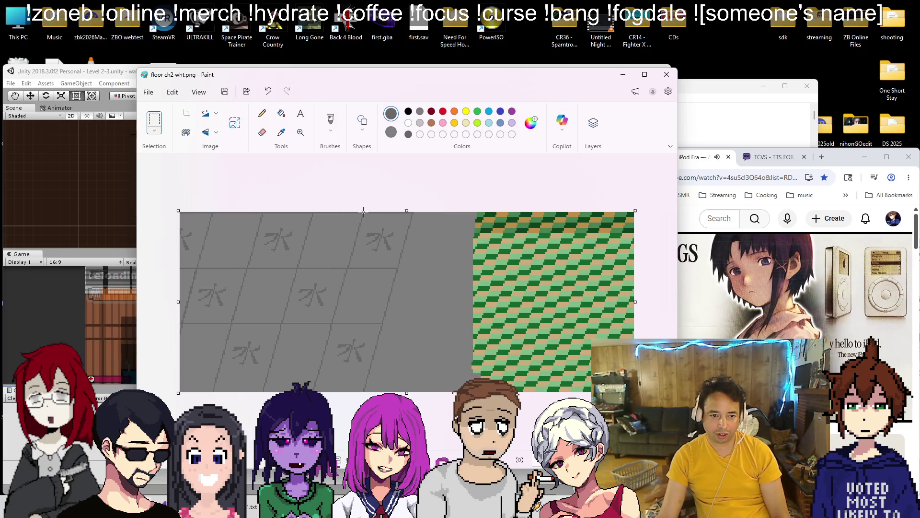
mouse_move(364, 211)
left_mouse_down()
mouse_move(362, 247)
mouse_move(178, 399)
mouse_move(212, 401)
left_mouse_up()
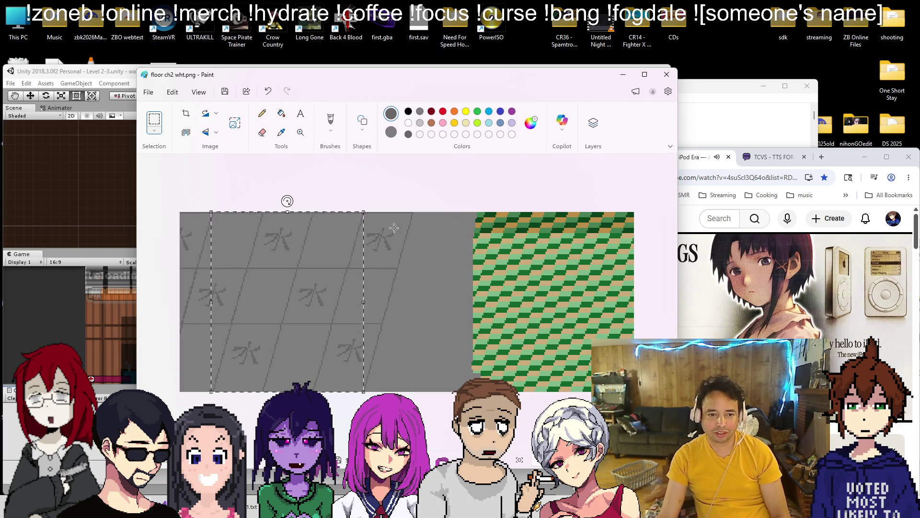
scroll(394, 227, "up", 2)
mouse_move(278, 300)
left_mouse_down()
mouse_move(418, 357)
mouse_move(437, 273)
mouse_move(483, 246)
mouse_move(400, 263)
mouse_move(422, 260)
left_mouse_up()
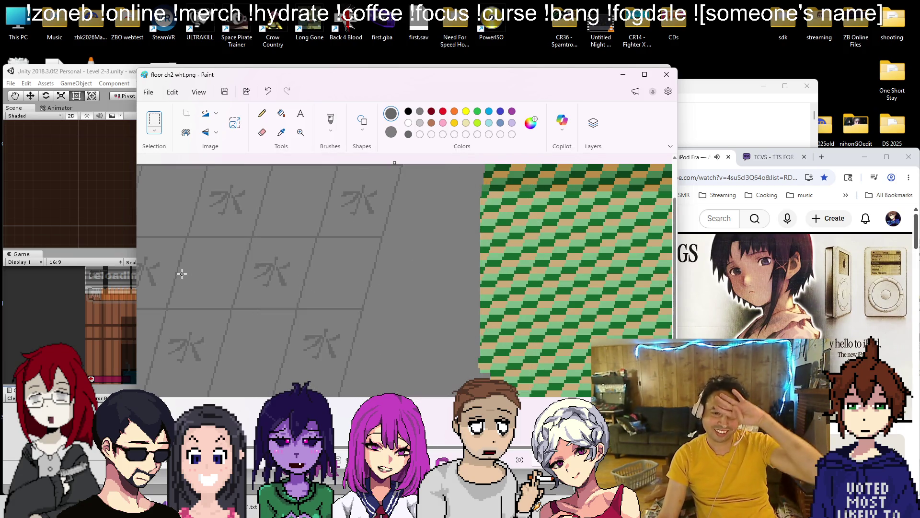
Delete the green checkered pattern to white and fill the blank right part grey
scroll(301, 279, "up", 1)
scroll(546, 273, "down", 1)
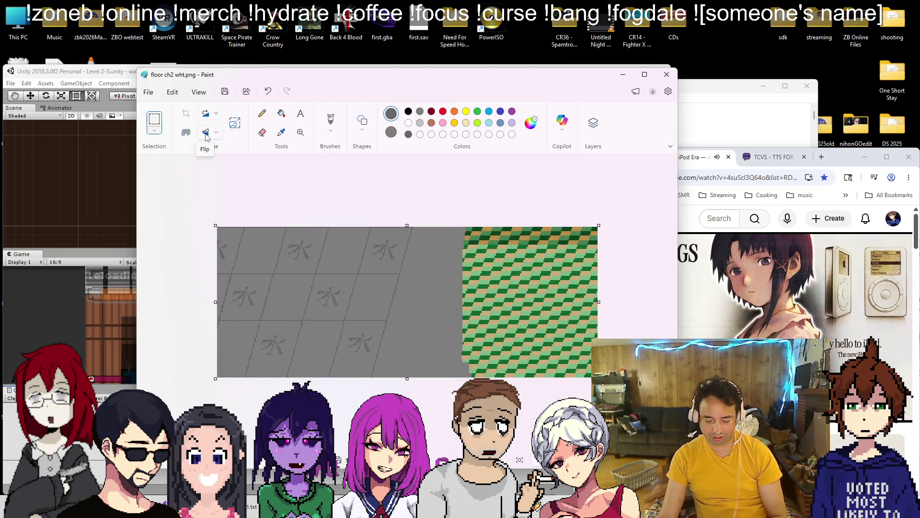
left_click_drag(431, 291, 597, 226)
key("Delete")
key("Delete")
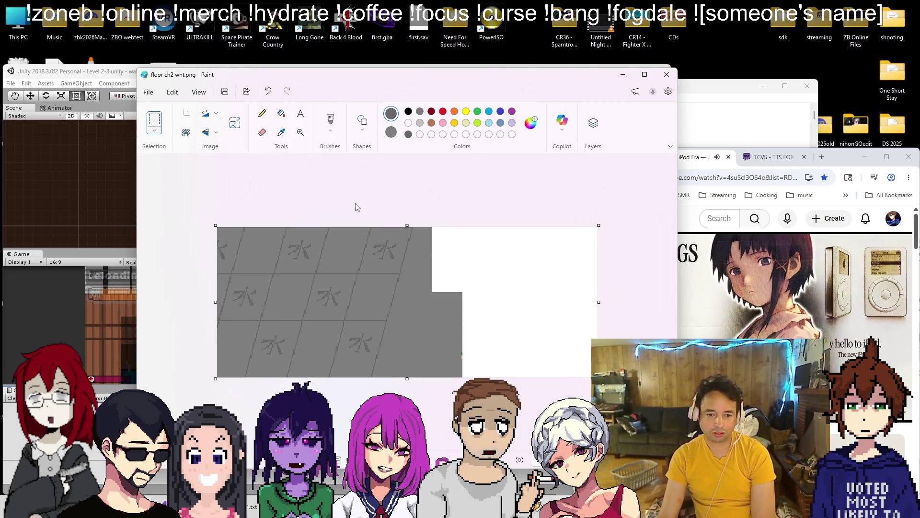
left_click_drag(443, 360, 444, 328)
key("Delete")
left_click(281, 113)
left_click(515, 302)
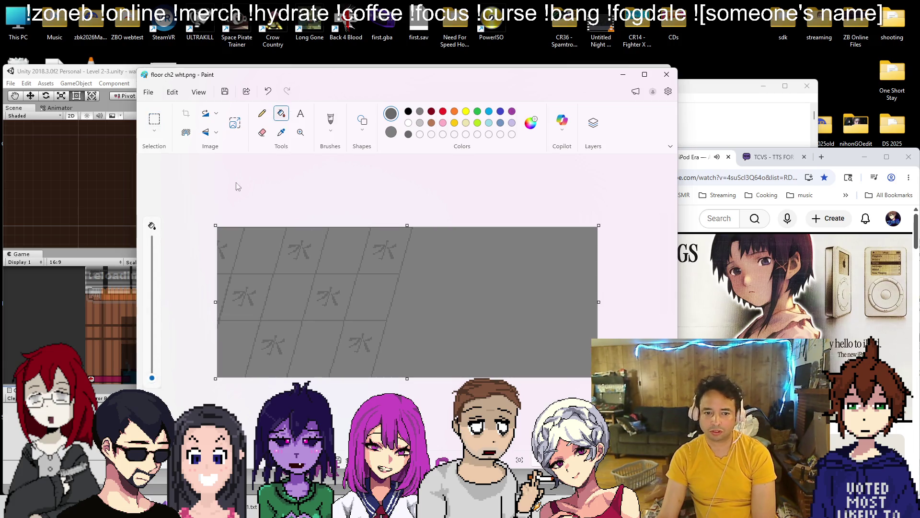
Leave the Fill tool and try a selection over the tiles, then dismiss it
left_click(362, 121)
left_click(298, 144)
scroll(311, 277, "up", 3, "ctrl")
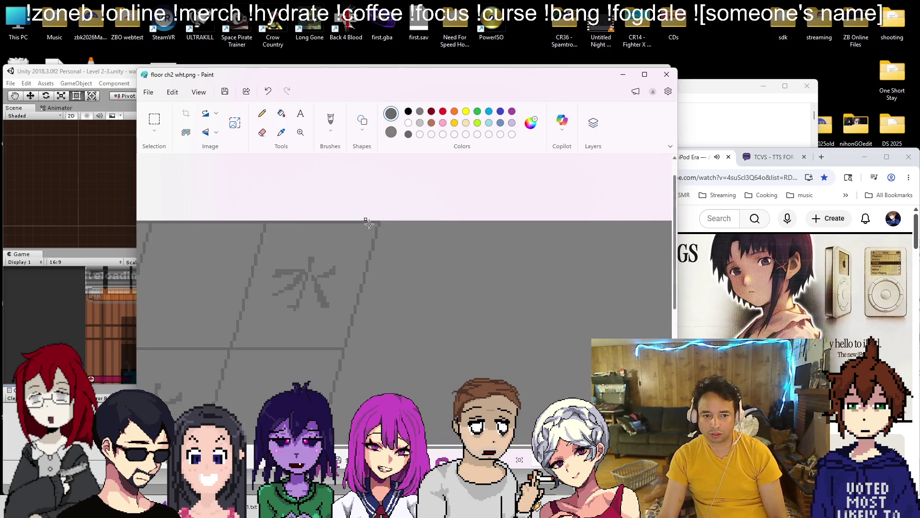
scroll(311, 277, "down", 2)
scroll(325, 259, "left", 3)
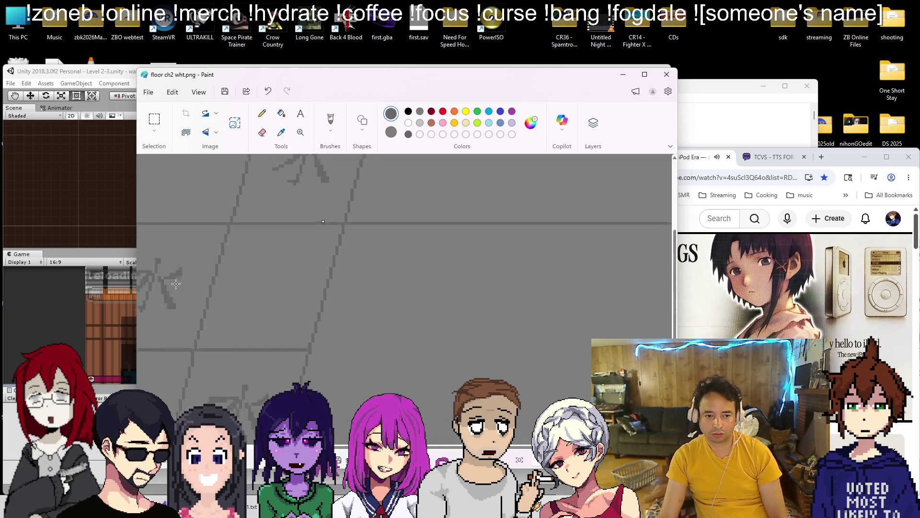
scroll(415, 314, "down", 2)
scroll(416, 314, "down", 2, "ctrl")
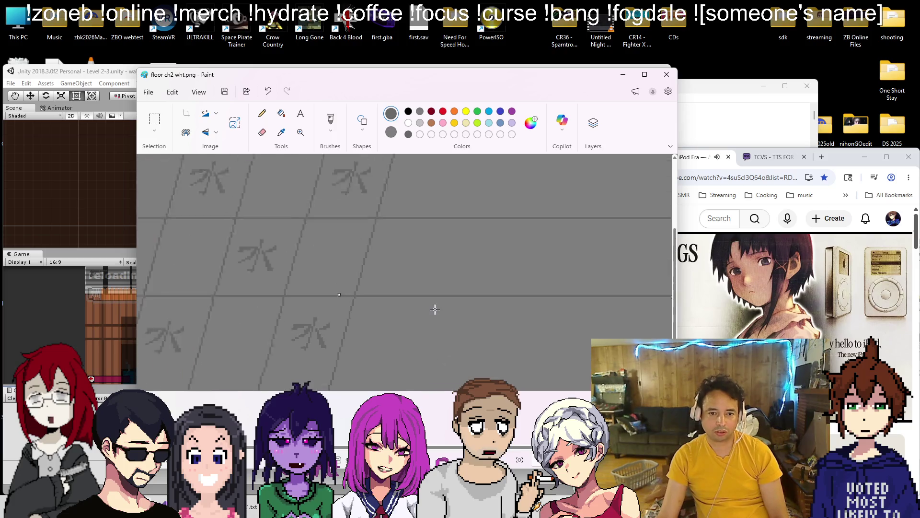
scroll(552, 315, "down", 2, "ctrl")
scroll(552, 315, "up", 2, "ctrl")
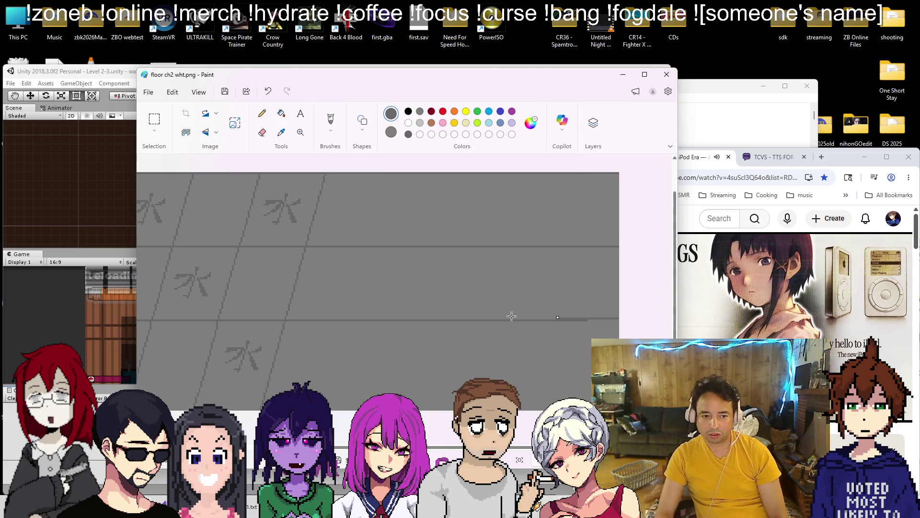
left_click_drag(318, 378, 619, 172)
left_click(387, 306)
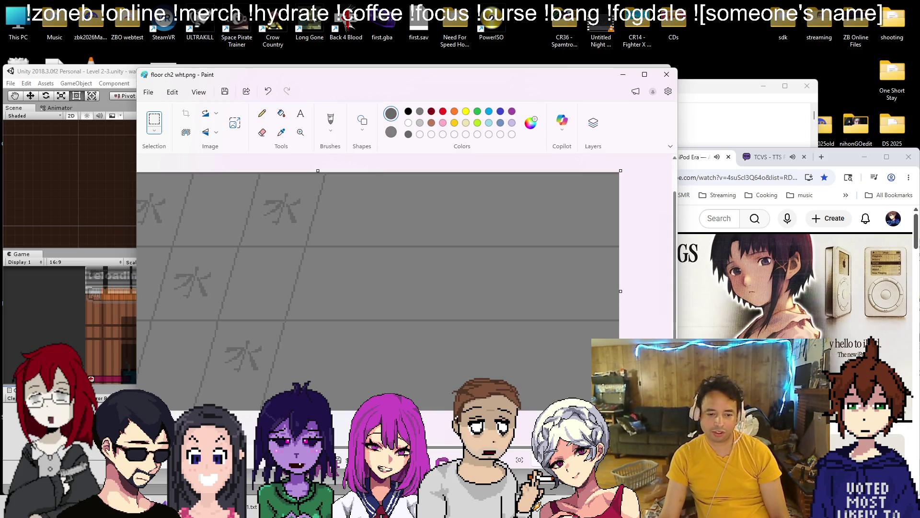
Select the tile block on the right side and delete it, leaving plain grey
scroll(404, 287, "left", 5)
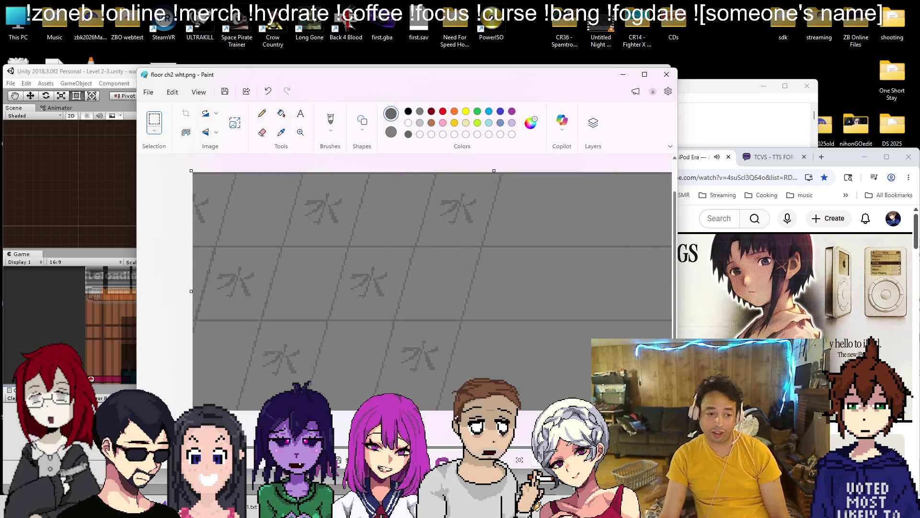
scroll(447, 299, "down", 3)
left_click_drag(349, 233, 466, 370)
mouse_move(421, 312)
left_mouse_down()
mouse_move(436, 314)
mouse_move(425, 302)
mouse_move(410, 329)
mouse_move(384, 307)
mouse_move(498, 303)
left_mouse_up()
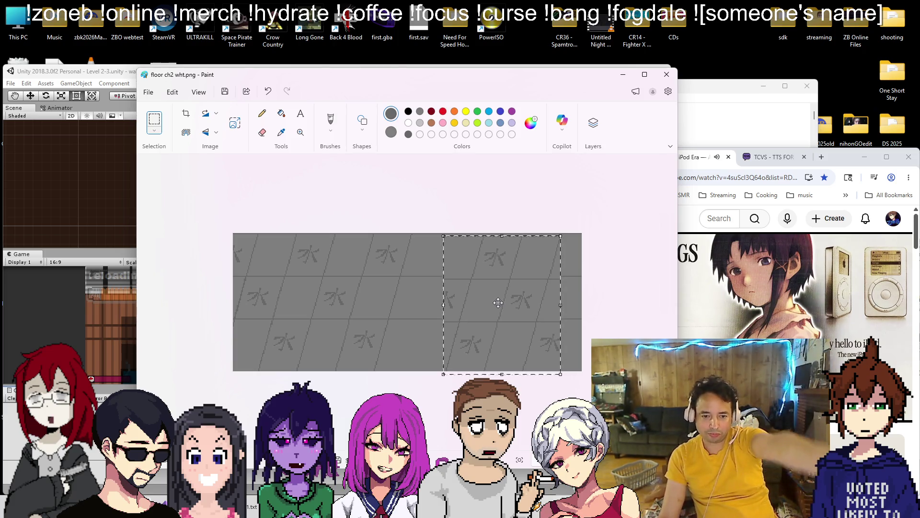
key("Delete")
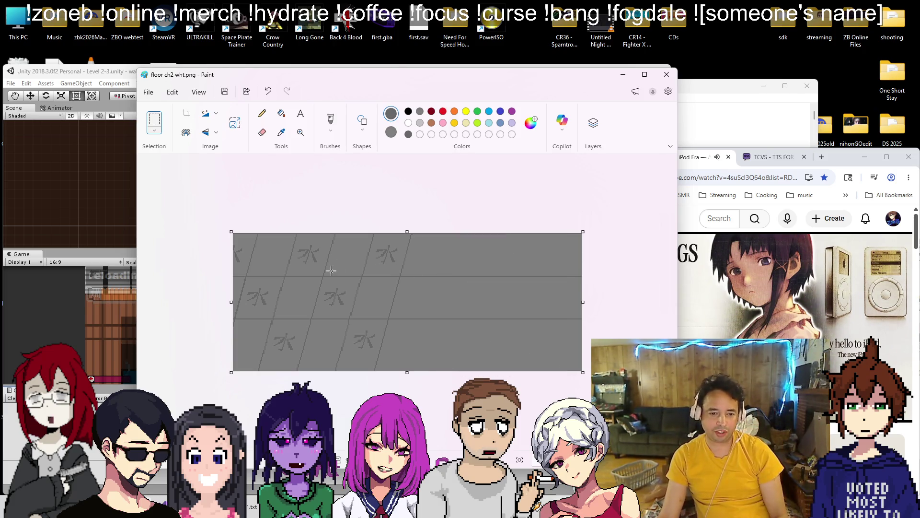
scroll(331, 271, "up", 1)
scroll(374, 221, "up", 2)
scroll(328, 221, "down", 2)
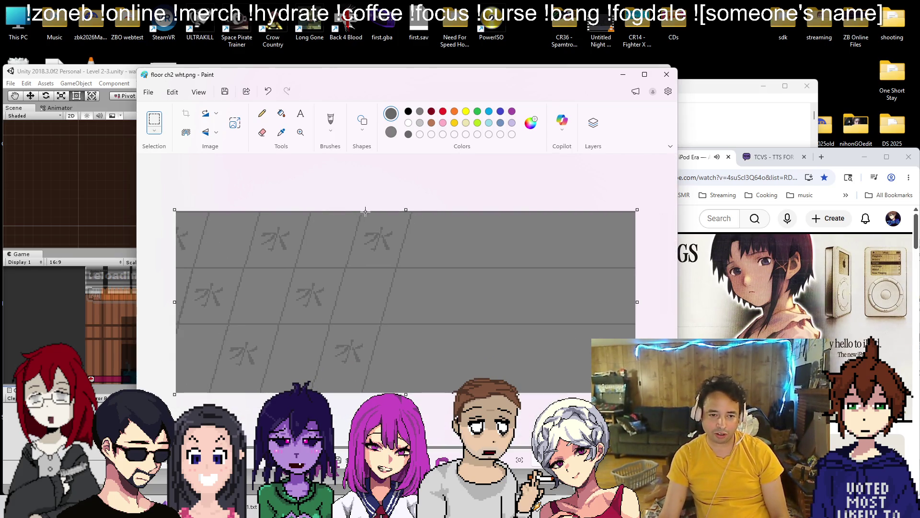
left_click_drag(215, 355, 227, 398)
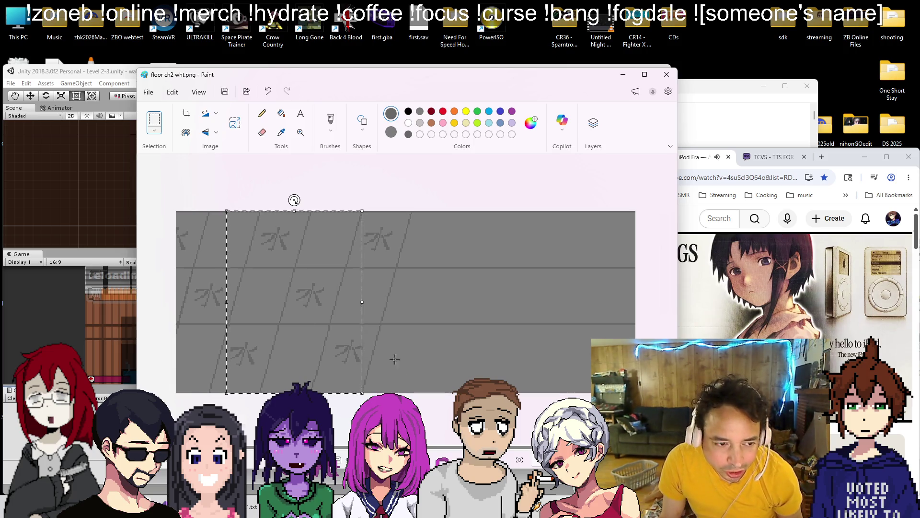
Place the kanji tile block, then paste a first copy and align it to the right
left_click_drag(316, 319, 487, 326)
mouse_move(485, 318)
left_mouse_down()
mouse_move(514, 320)
mouse_move(416, 318)
left_mouse_up()
left_click(414, 321)
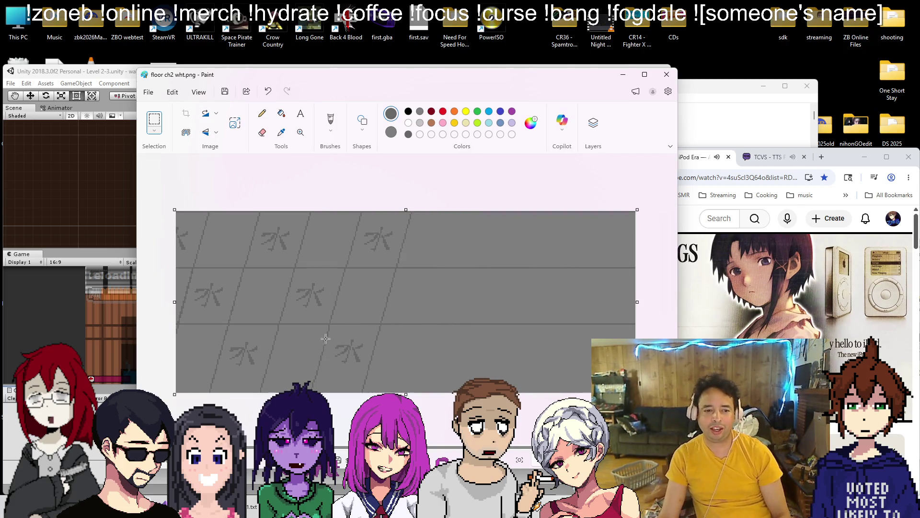
scroll(326, 339, "up", 2, "ctrl")
key("ctrl+v")
mouse_move(332, 328)
left_mouse_down()
mouse_move(423, 282)
mouse_move(551, 261)
mouse_move(507, 206)
mouse_move(487, 203)
mouse_move(495, 206)
left_mouse_up()
key("Up")
key("Left")
key("Left")
key("Left")
key("Left")
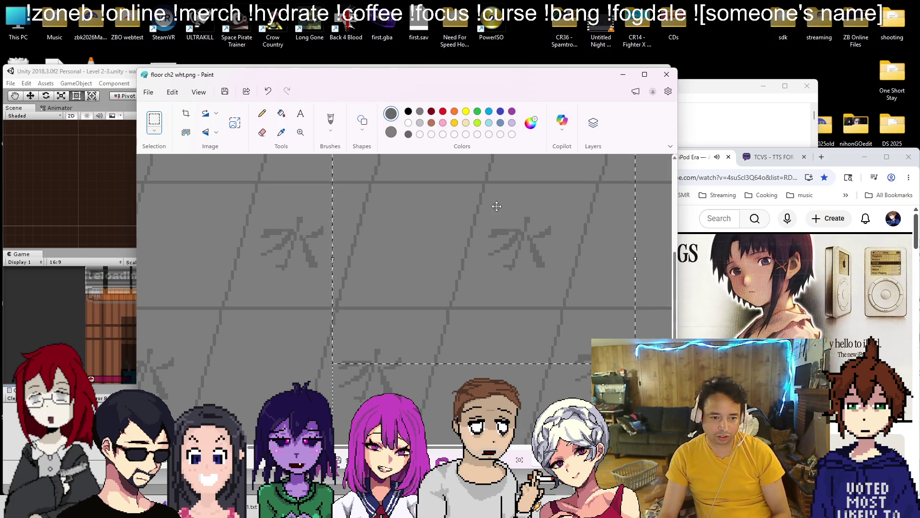
Paste a second copy of the 水 tiles and nudge it into line further right
scroll(340, 276, "down", 3, "ctrl")
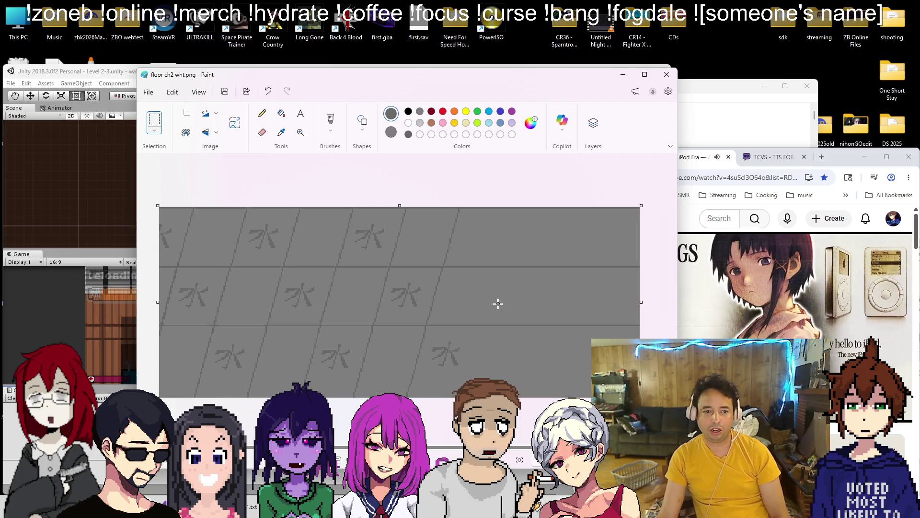
key("ctrl+v")
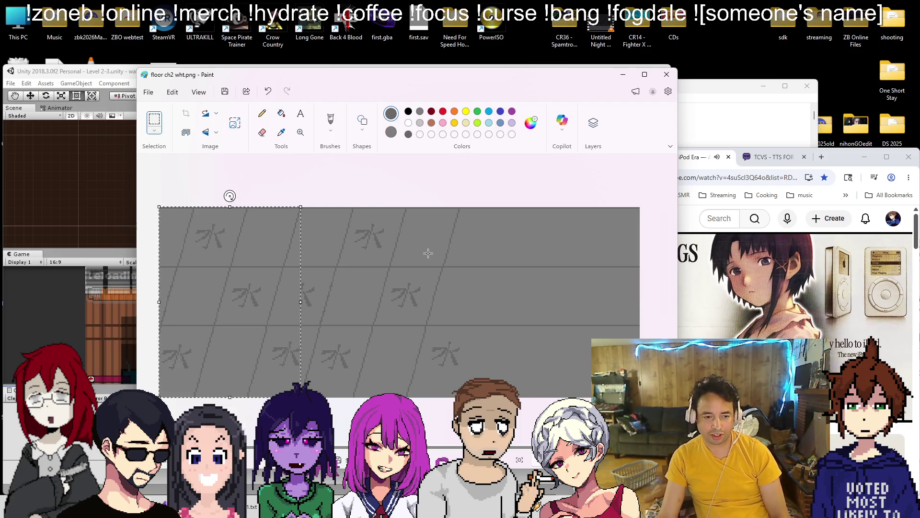
left_click_drag(247, 313, 476, 335)
scroll(476, 335, "up", 2, "ctrl")
mouse_move(493, 259)
left_mouse_down()
mouse_move(478, 260)
mouse_move(524, 257)
mouse_move(488, 268)
left_mouse_up()
key("Left")
key("Left")
key("Left")
key("Left")
key("Left")
key("Left")
key("Left")
key("Left")
key("Down")
key("Down")
Fine-tune the last copy so the tiles cover the full width, then close Paint
scroll(350, 317, "down", 5)
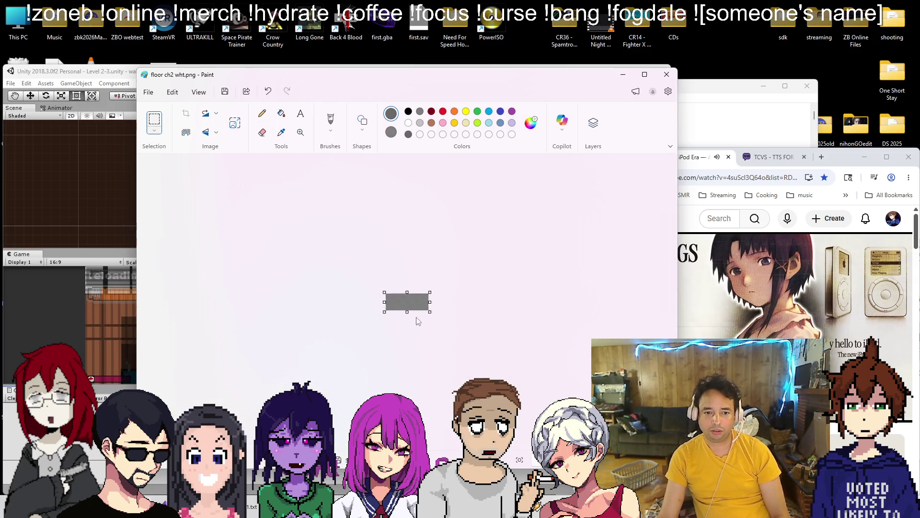
scroll(417, 318, "up", 4)
scroll(599, 297, "up", 2)
scroll(460, 310, "up", 2)
left_click_drag(545, 265, 561, 256)
key("Left")
key("Left")
key("Left")
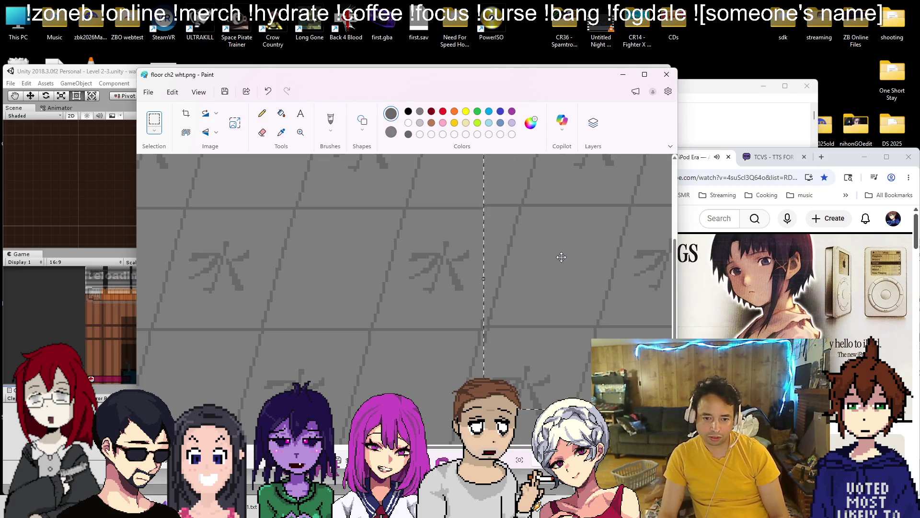
scroll(420, 259, "down", 5)
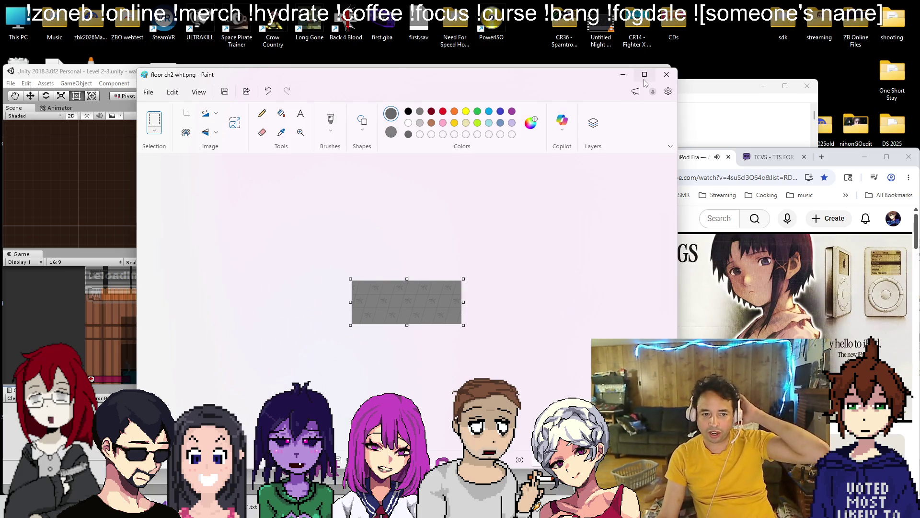
left_click(666, 74)
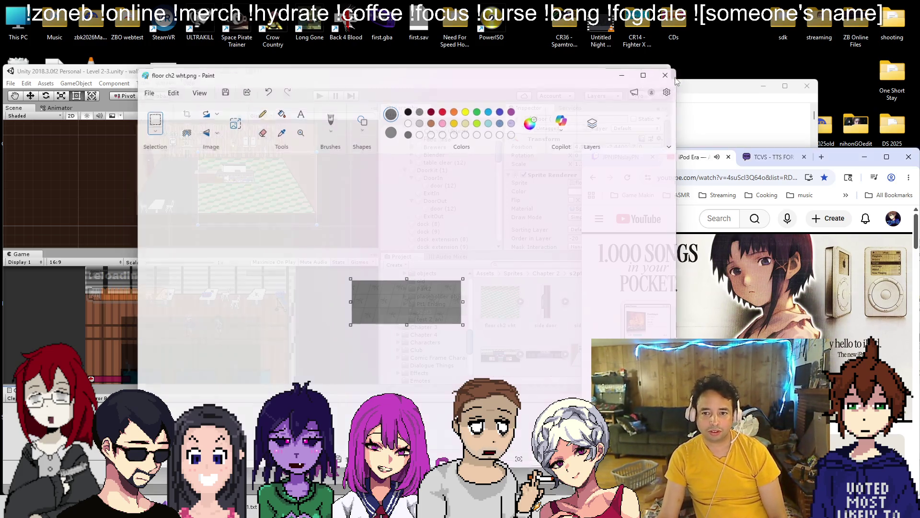
Give the floor the floor ch2 wht sprite with Scale X 1, then open the ASMR bookmarks
left_click(509, 204)
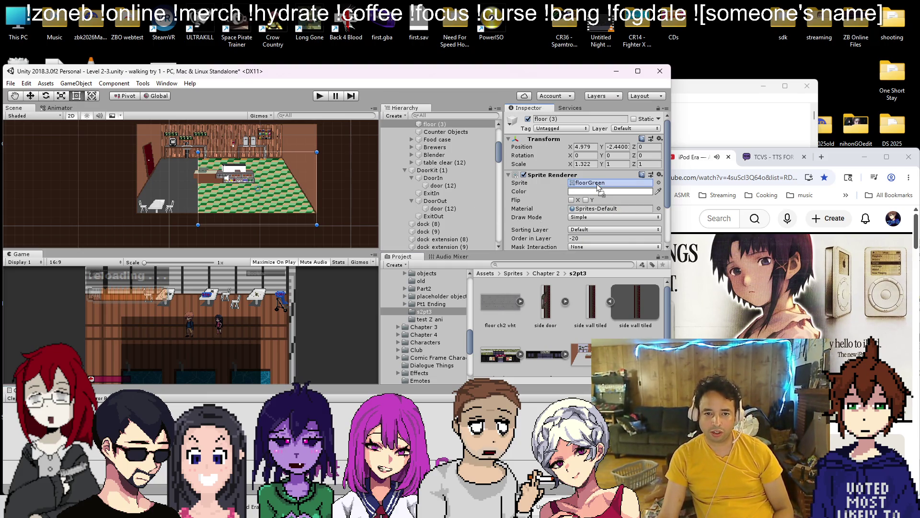
left_click_drag(598, 187, 598, 186)
type("10")
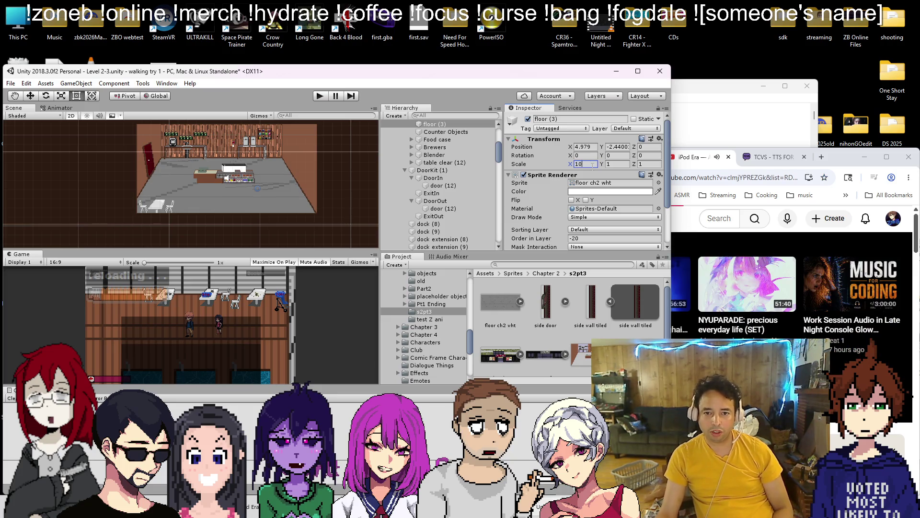
key("BackSpace")
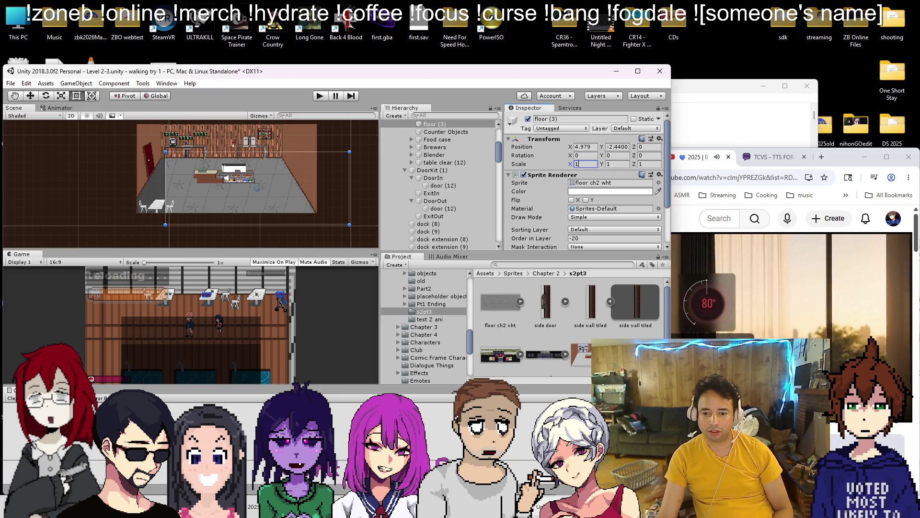
left_click(690, 195)
left_click(678, 196)
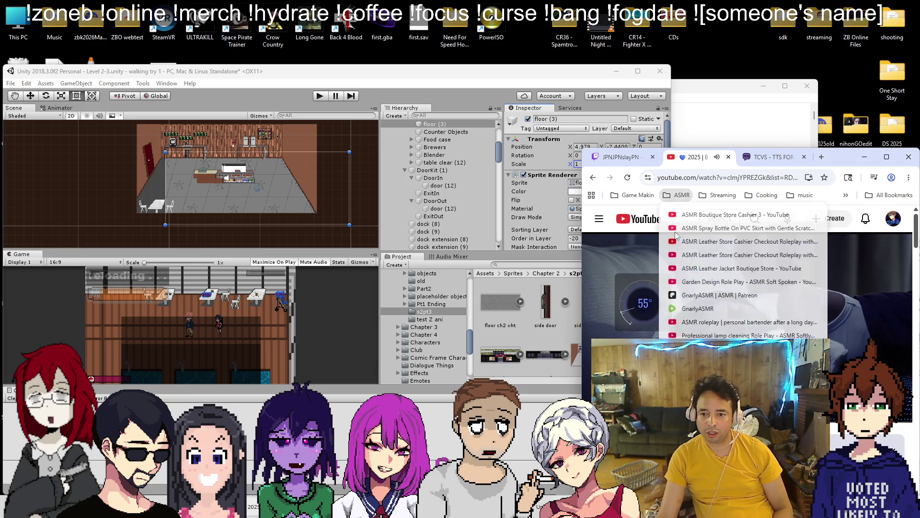
Play the mindvacy video from Chrome's music bookmarks folder
scroll(695, 309, "down", 1)
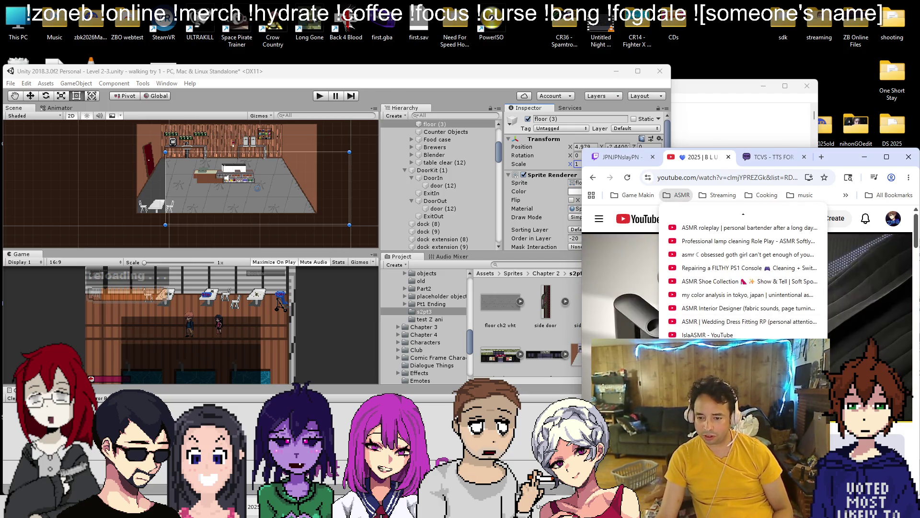
mouse_move(801, 195)
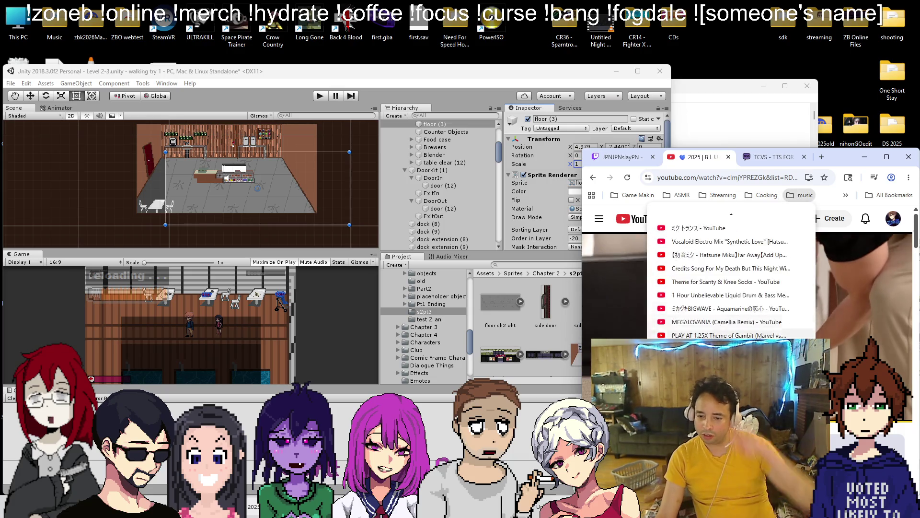
scroll(728, 283, "down", 5)
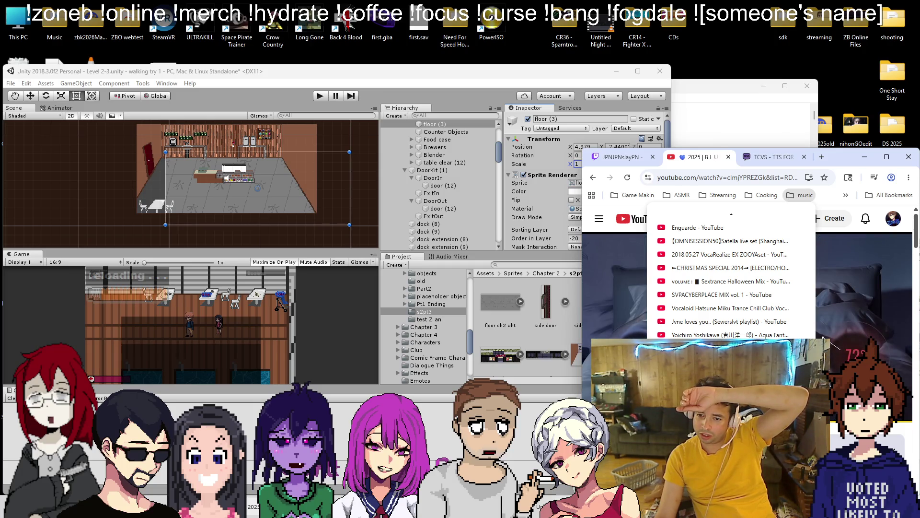
left_click(718, 348)
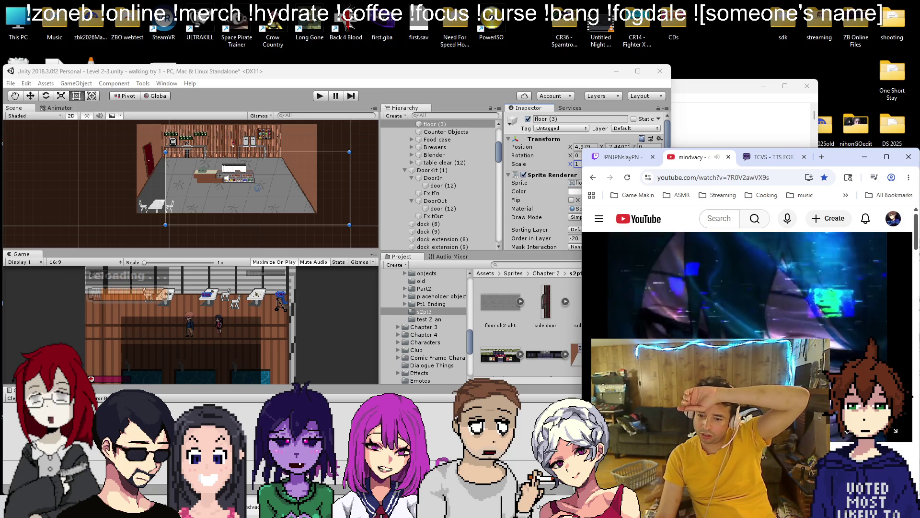
Move the floor left to X 1.27, save the scene, and enter Play mode
left_click(398, 71)
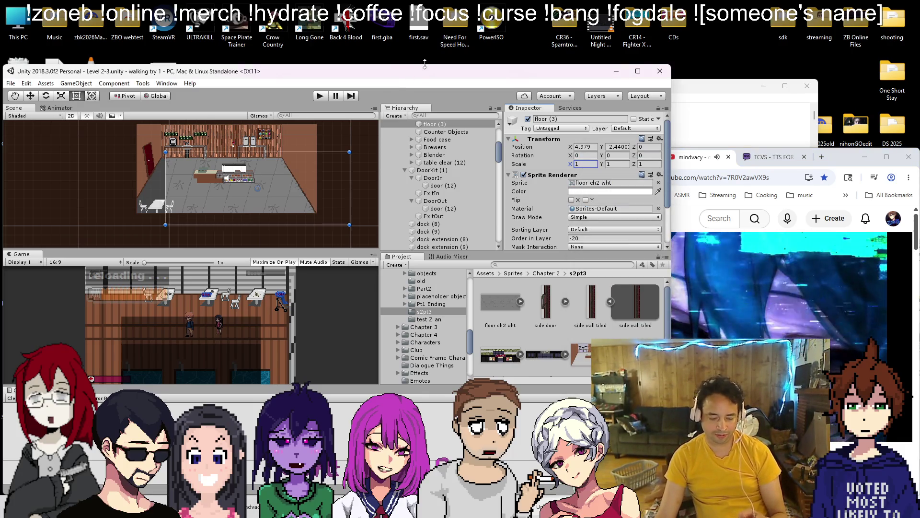
left_click_drag(286, 188, 258, 188)
scroll(139, 209, "up", 3)
key("ctrl+s")
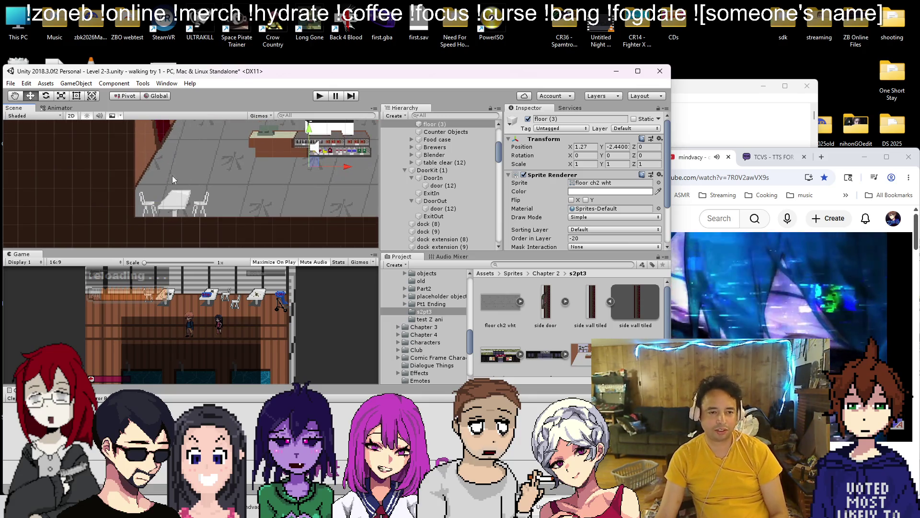
scroll(206, 168, "down", 3)
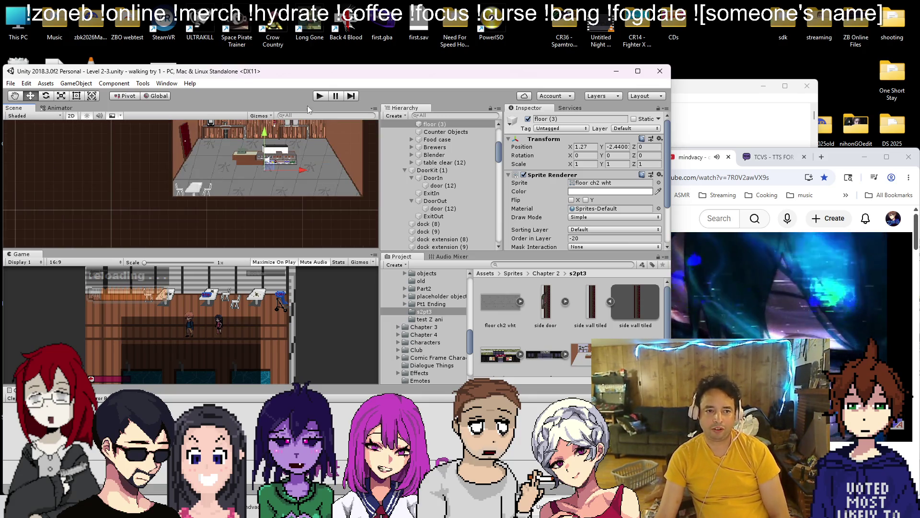
left_click(323, 93)
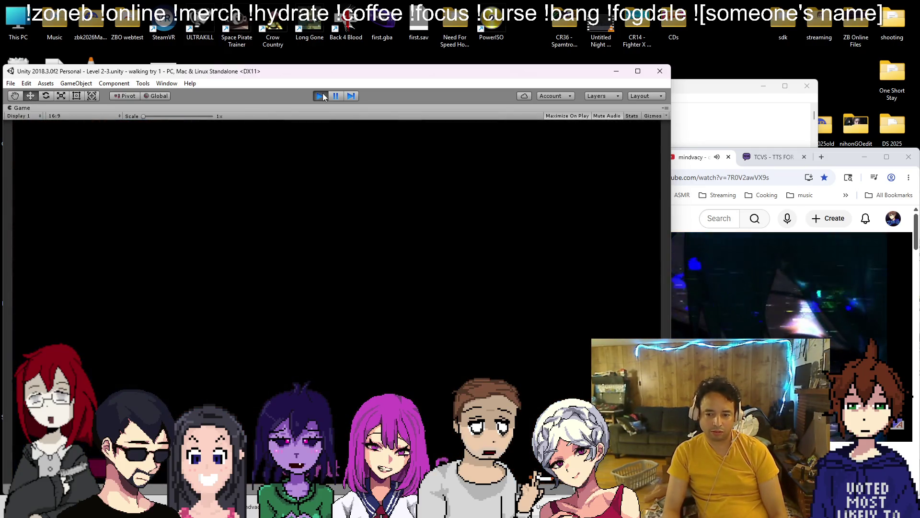
Fire at the street enemies, then walk the player around the kanji-tiled cafe with WASD
key("space")
key("space")
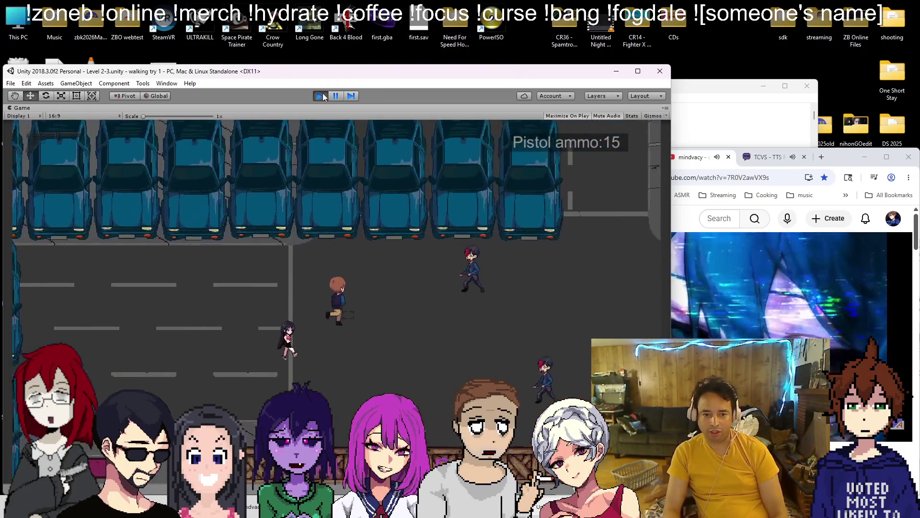
key("space")
key("space")
key("r")
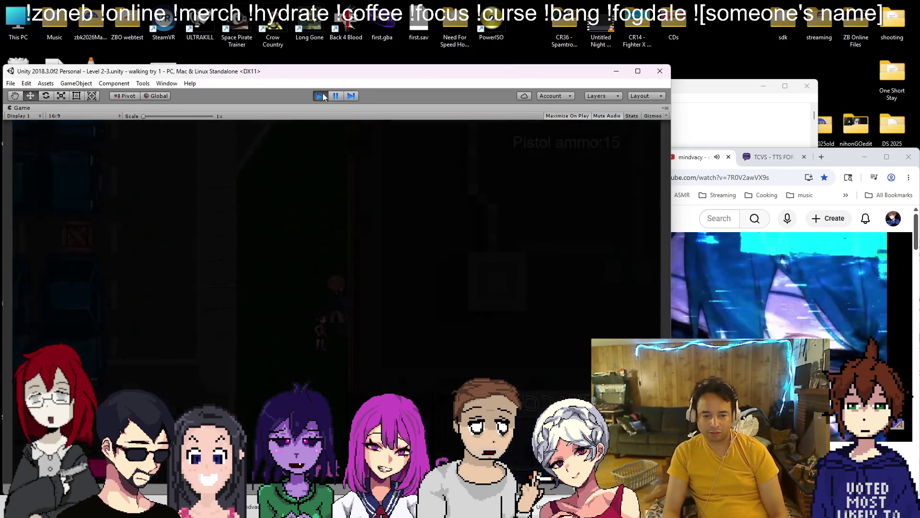
key("d")
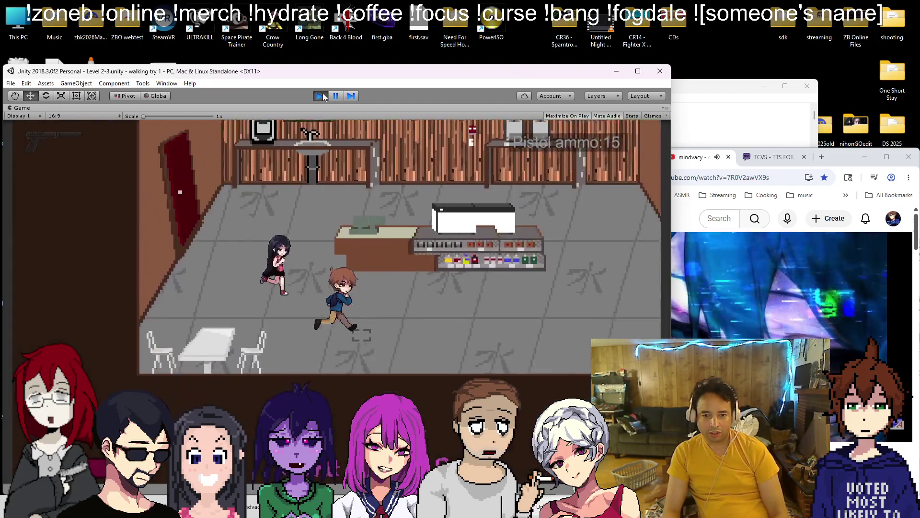
key("s")
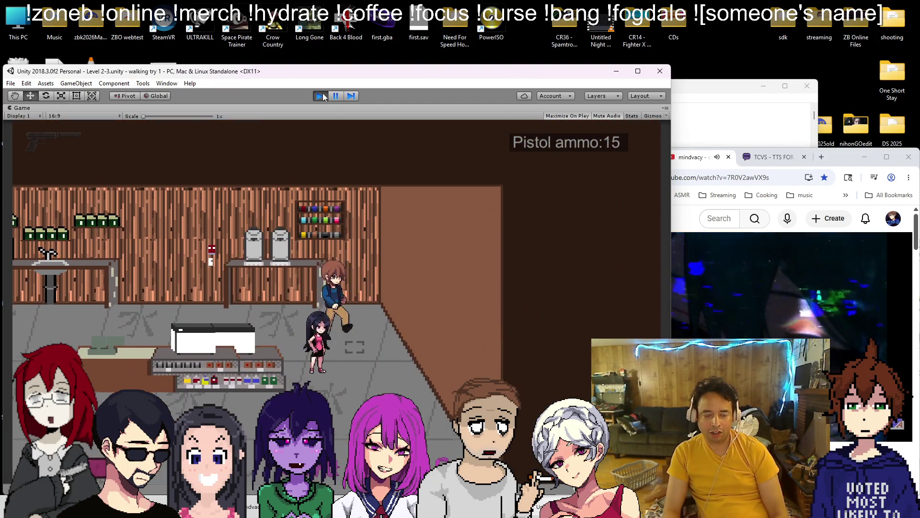
key("a")
key("w")
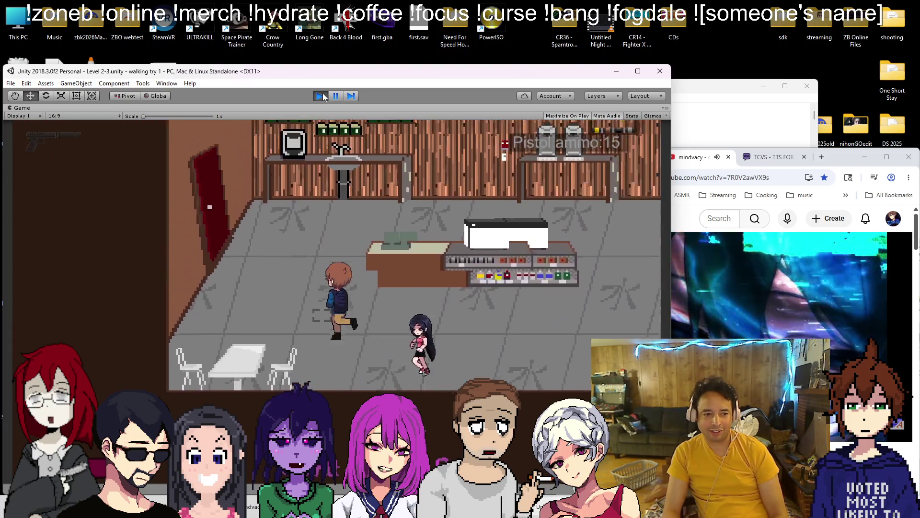
key("d")
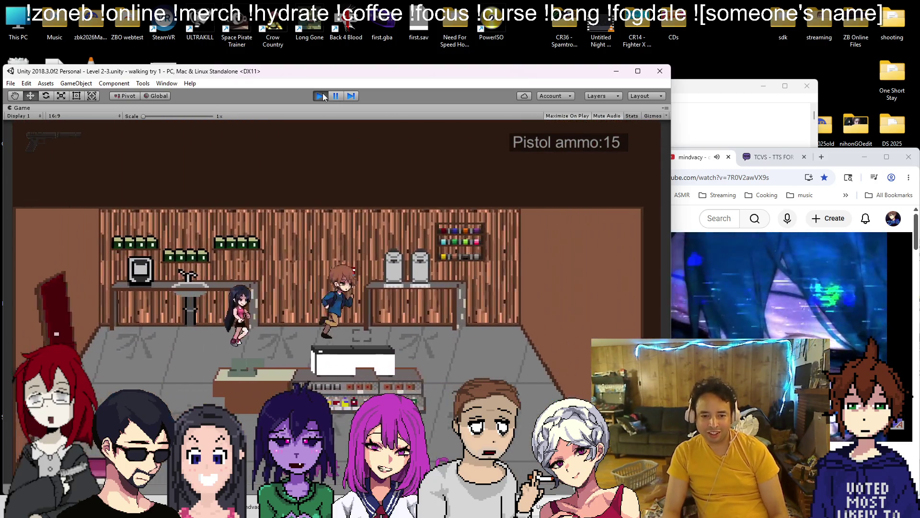
key("s")
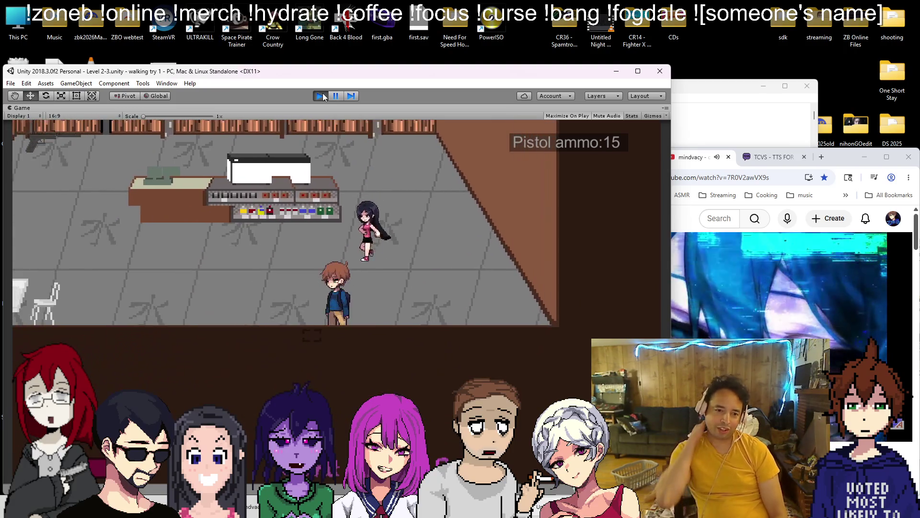
key("a")
key("a")
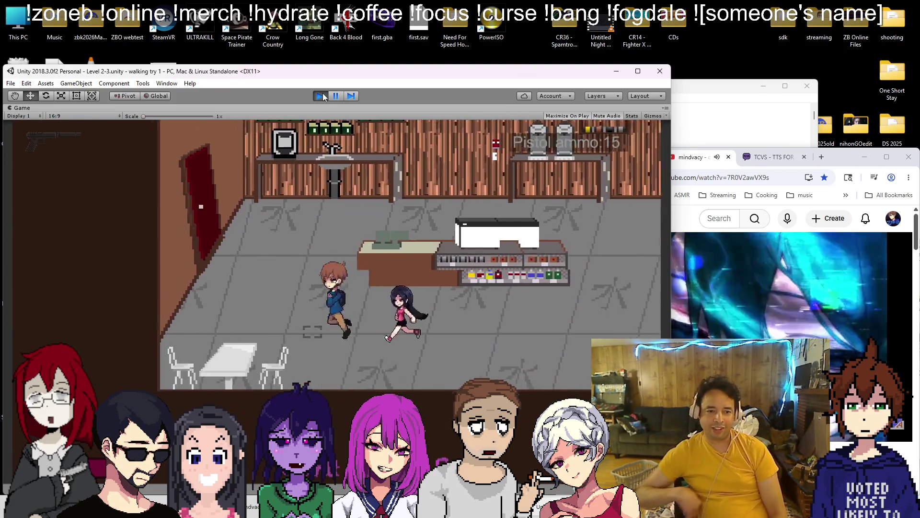
key("w")
key("d")
key("a")
key("s")
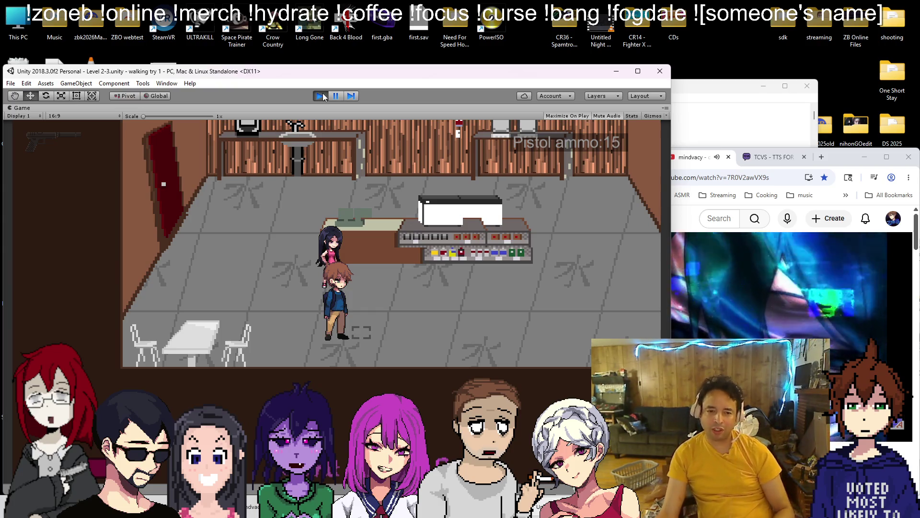
Stop Play mode and undo the Food case move, returning it to X 1.59301
left_click(319, 96)
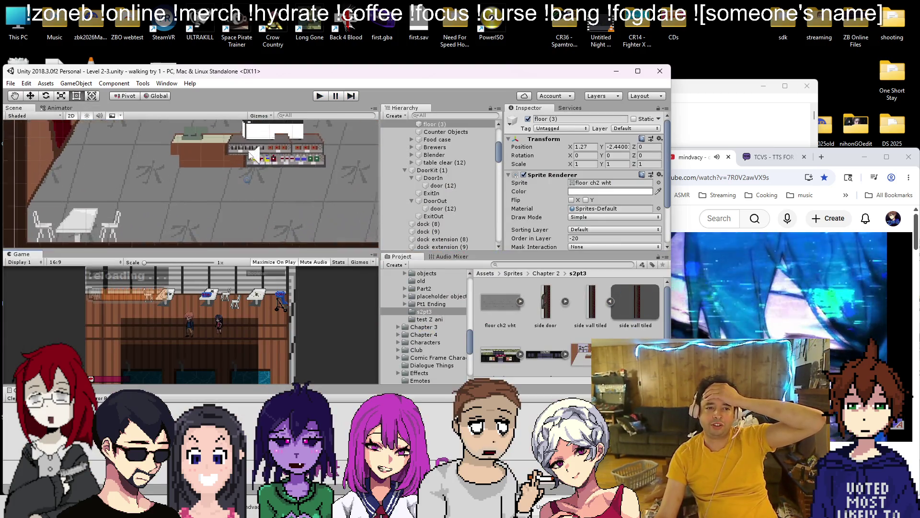
left_click(232, 154)
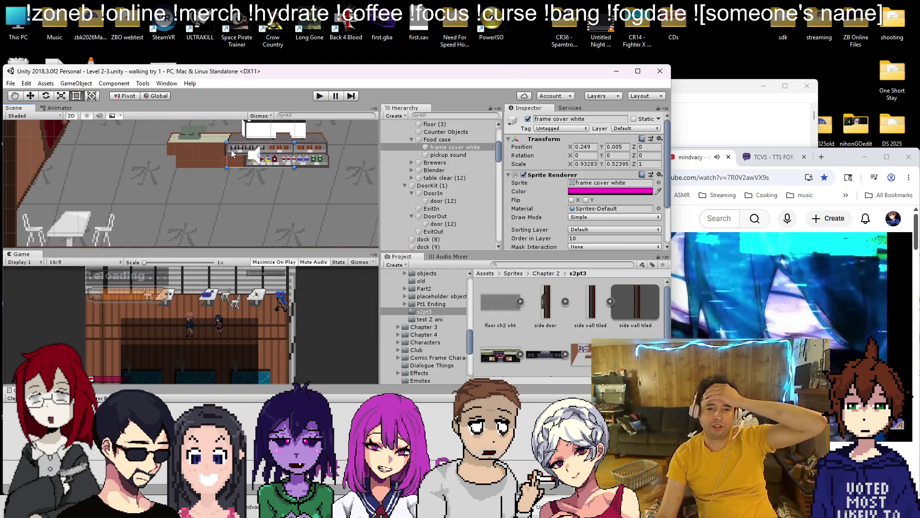
left_click(432, 140)
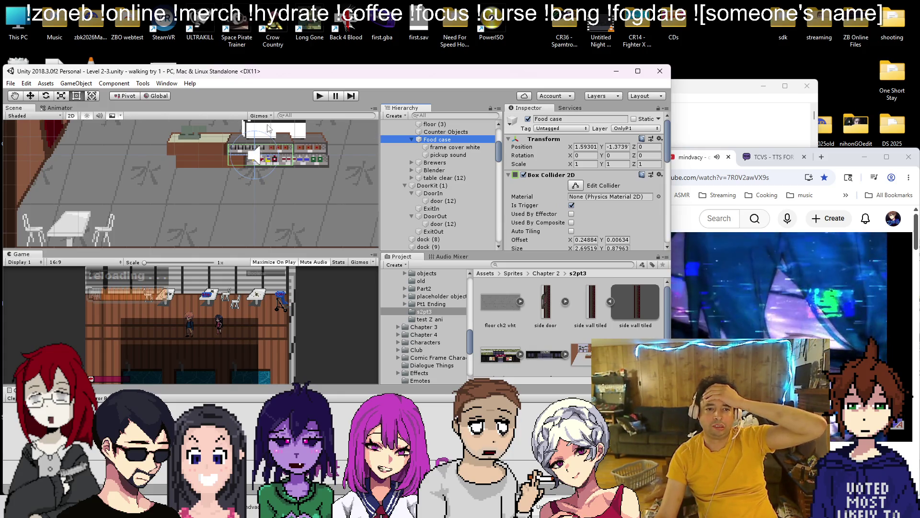
left_click(30, 96)
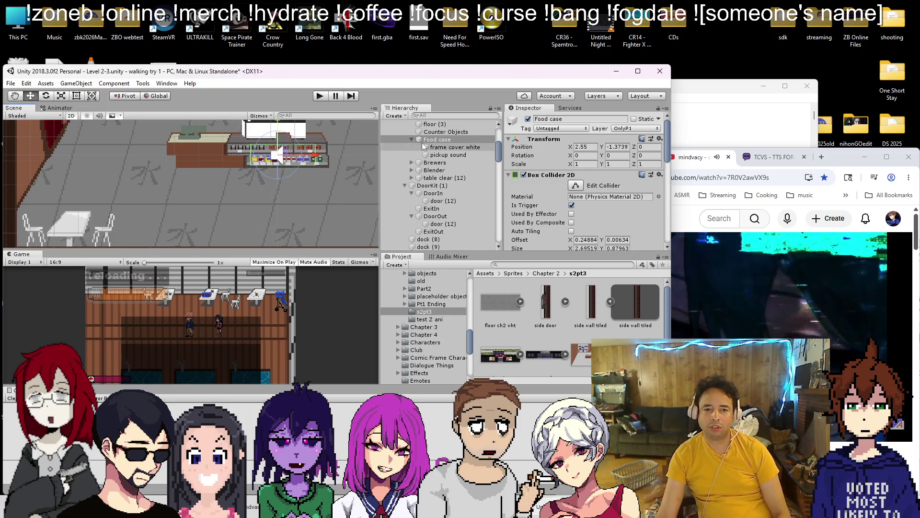
key("ctrl+z")
scroll(392, 186, "up", 3)
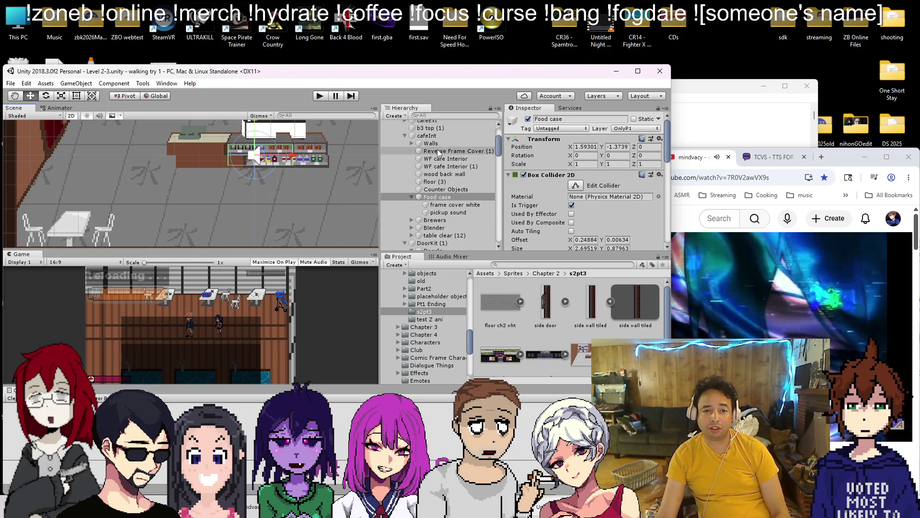
Move Counter Objects to X 1.527, widen it to Scale X 1.19027, and save
left_click(437, 190)
left_click_drag(266, 140, 285, 139)
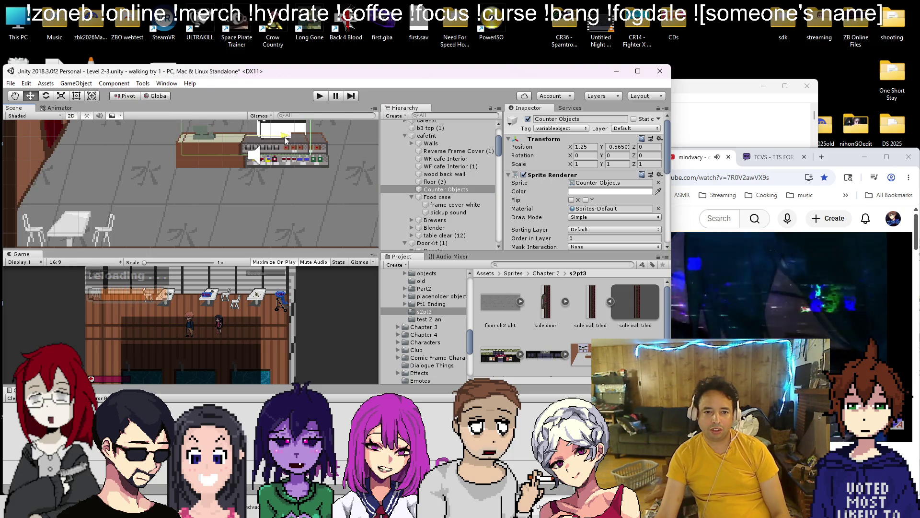
left_click(440, 166)
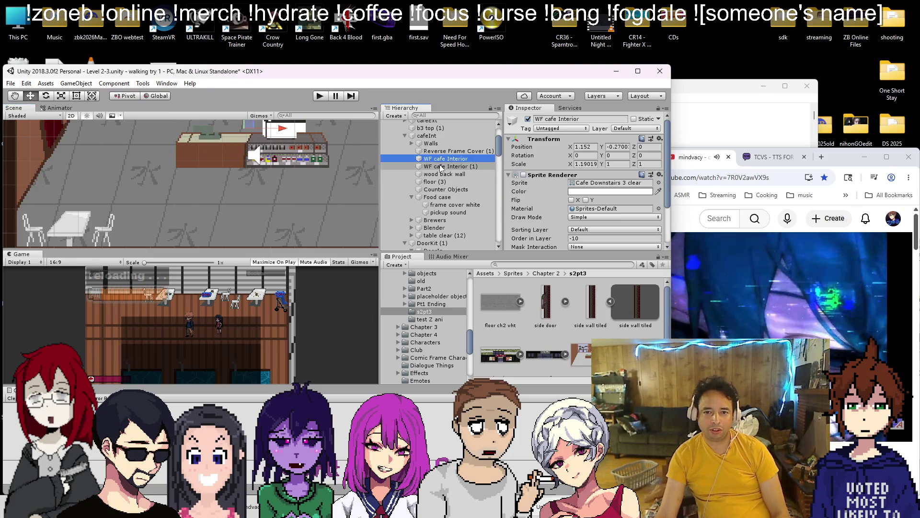
left_click(440, 190)
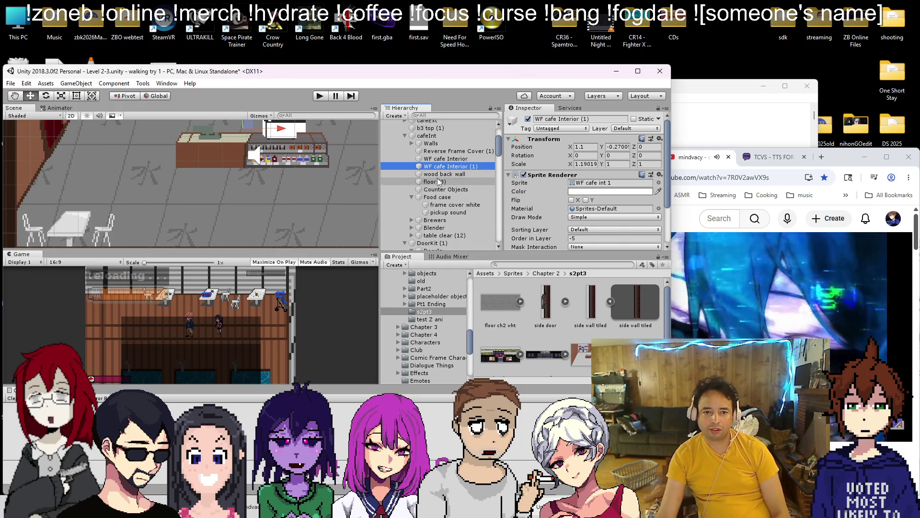
scroll(232, 140, "up", 2)
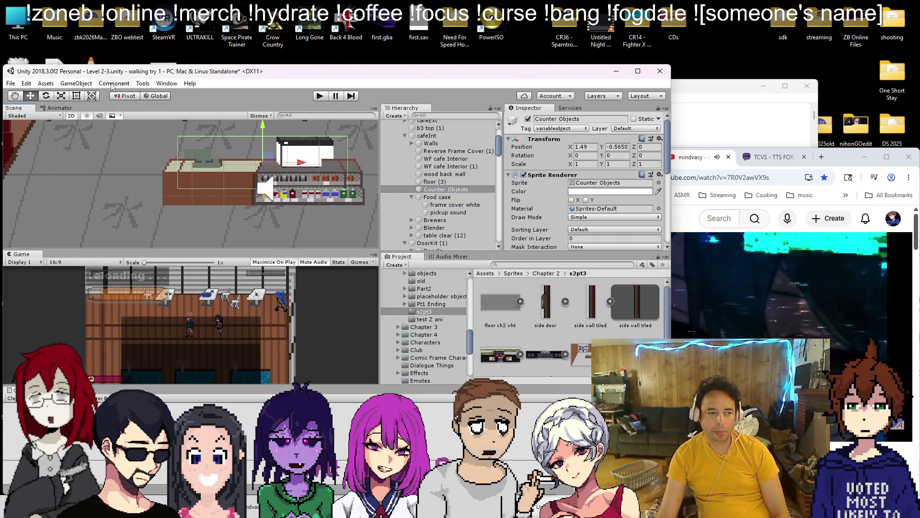
left_click_drag(178, 151, 166, 153)
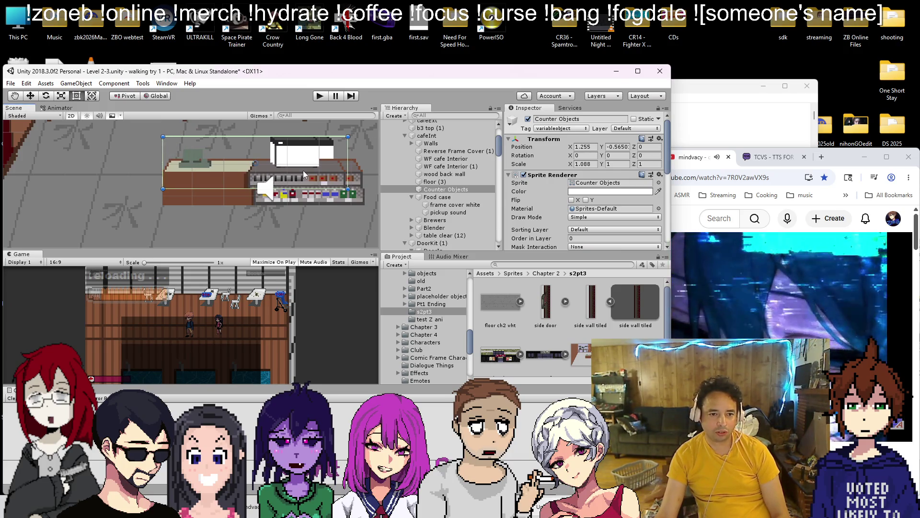
left_click_drag(346, 152, 363, 150)
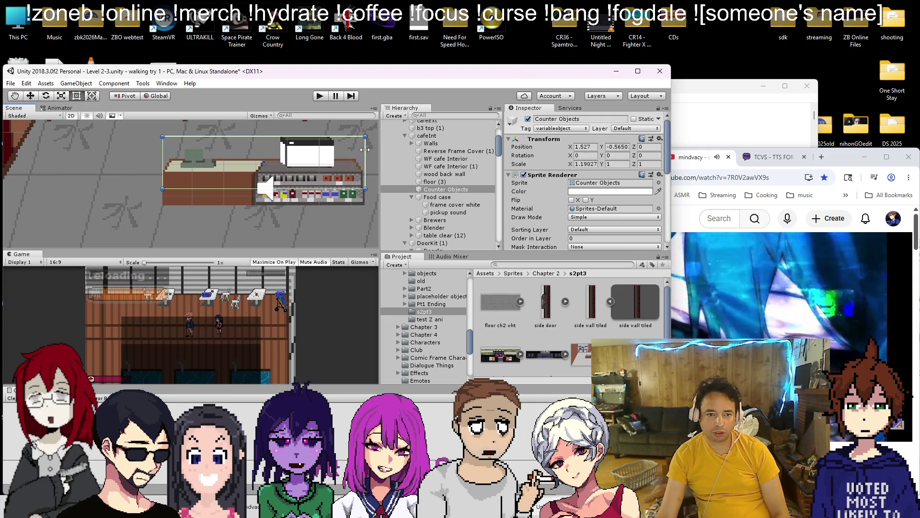
scroll(296, 166, "down", 2)
key("ctrl+s")
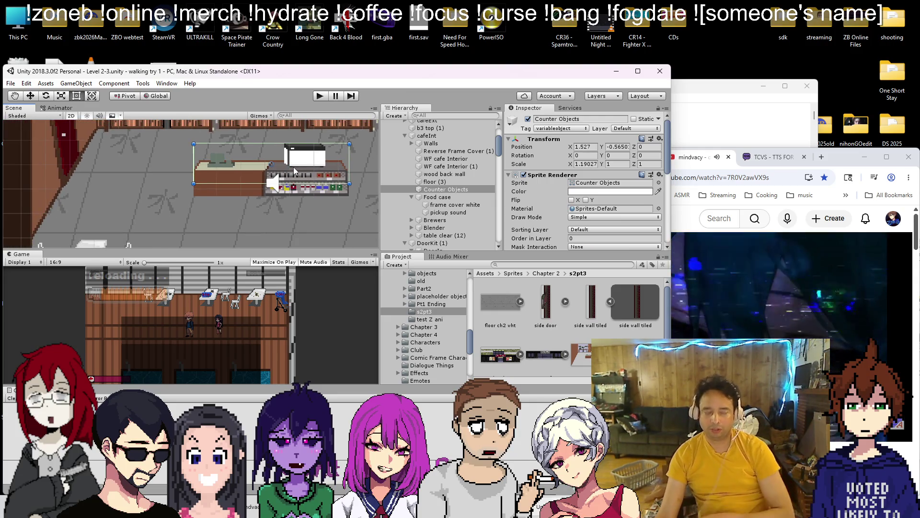
Bring the whole cafe room into view and select the Walls object
scroll(249, 198, "down", 4)
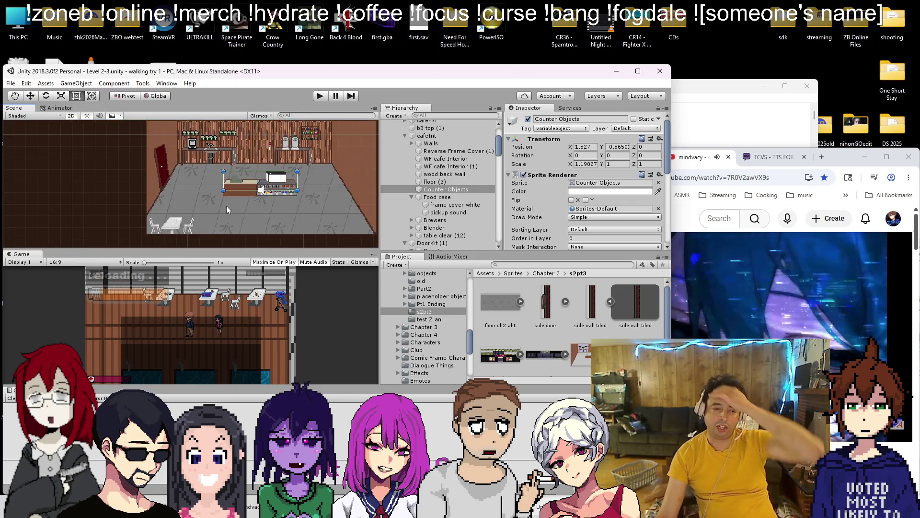
left_click_drag(261, 231, 144, 221)
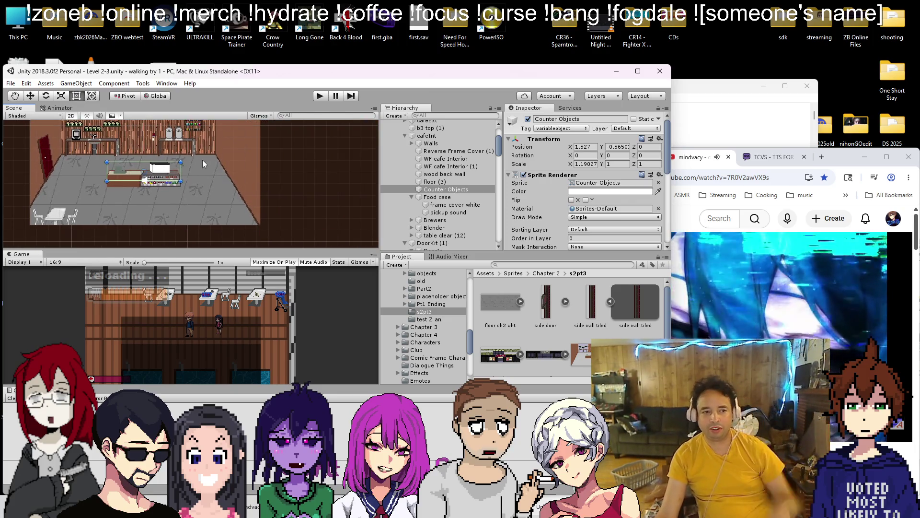
scroll(435, 202, "up", 3)
left_click(431, 208)
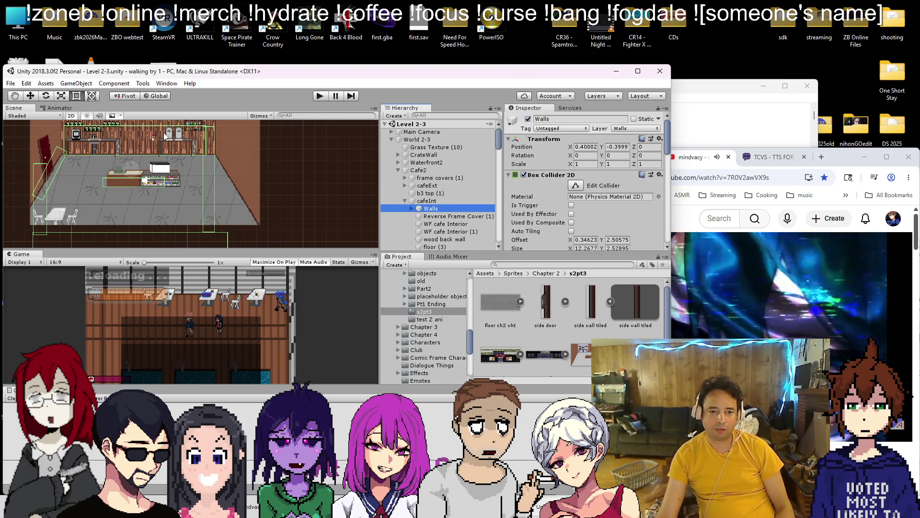
Expand the Walls group and inspect its angled wall piece and colliders
left_click_drag(249, 138, 280, 139)
left_click(575, 185)
scroll(584, 185, "down", 3)
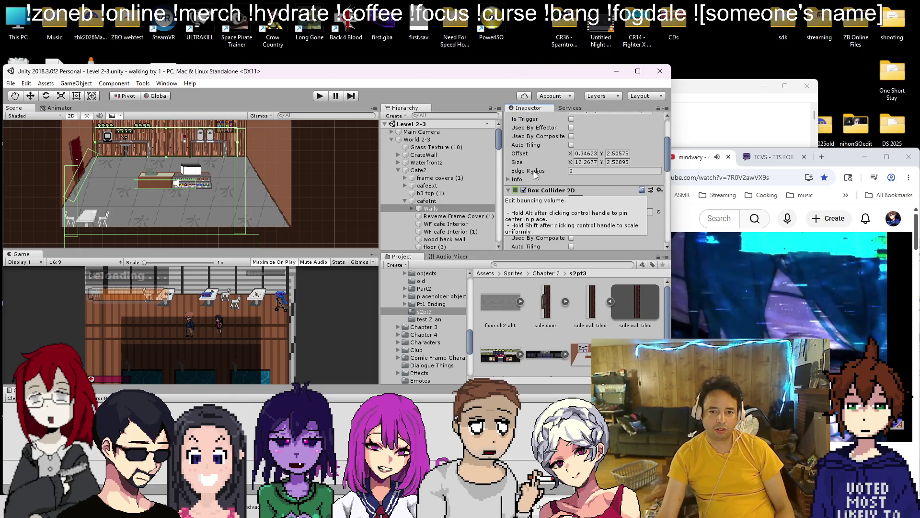
scroll(435, 214, "down", 3)
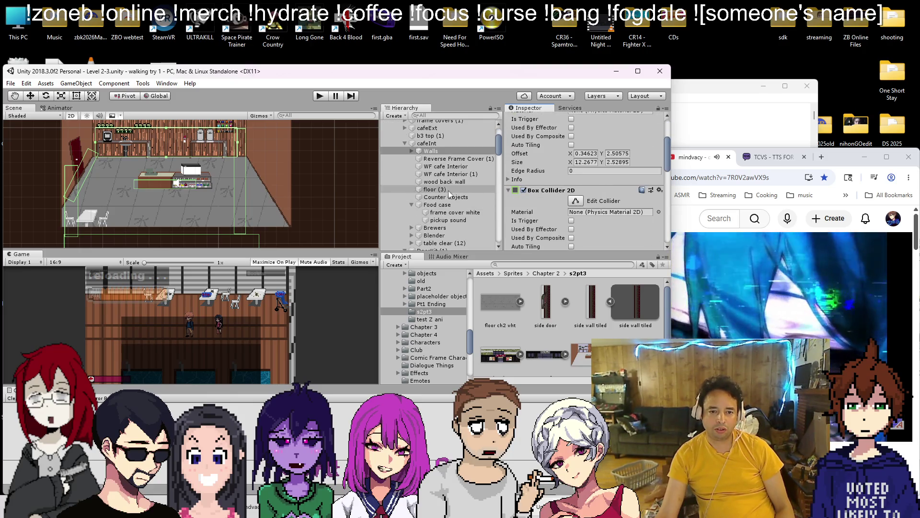
left_click(450, 174)
key("Down")
key("Down")
key("Down")
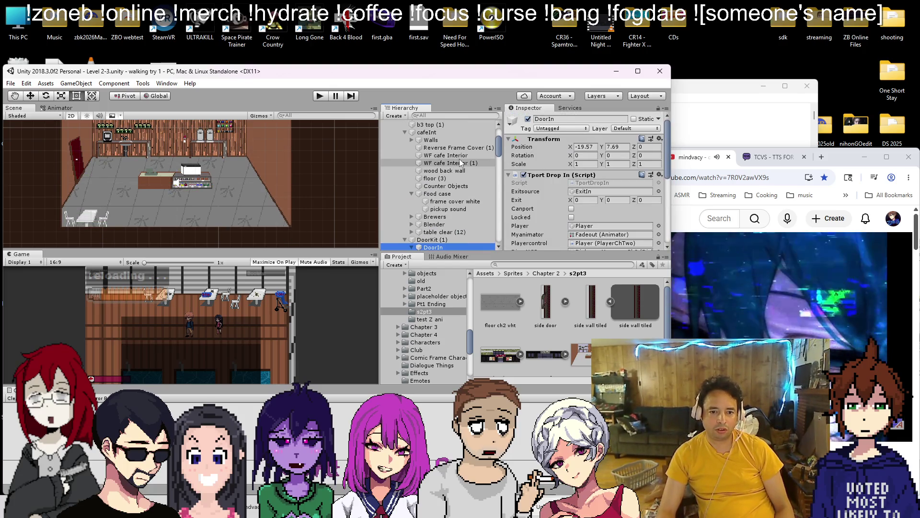
left_click(411, 139)
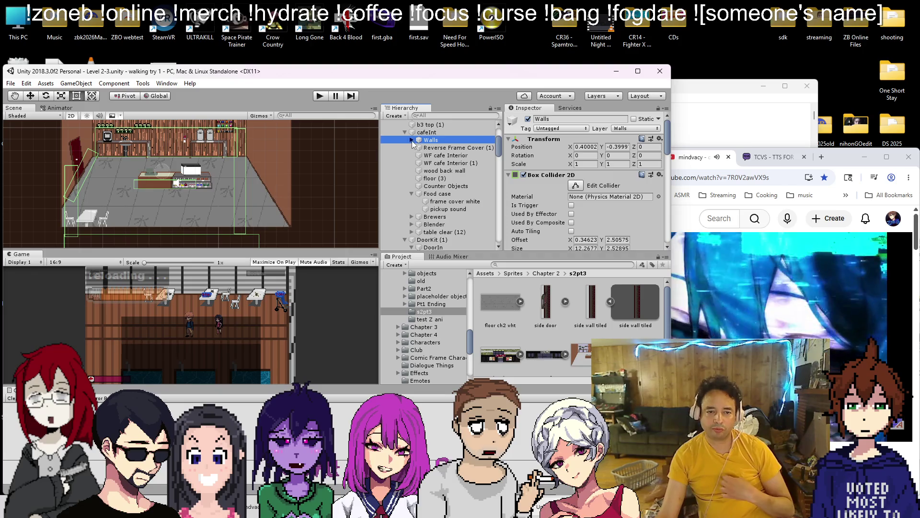
left_click(437, 147)
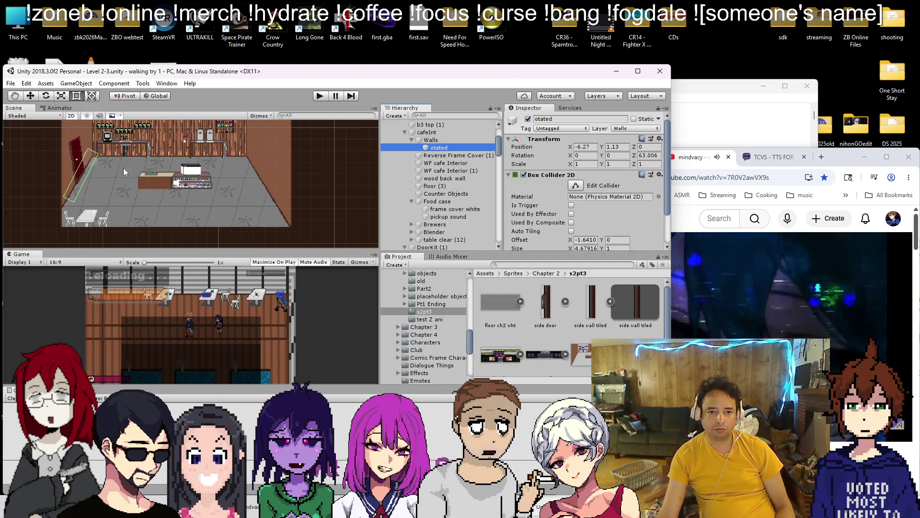
left_click_drag(93, 142, 128, 163)
left_click(447, 141)
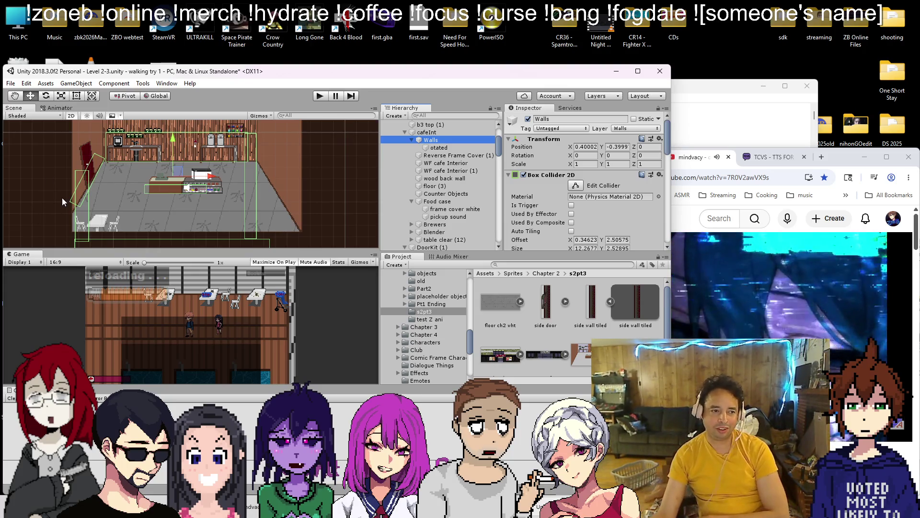
double_click(433, 148)
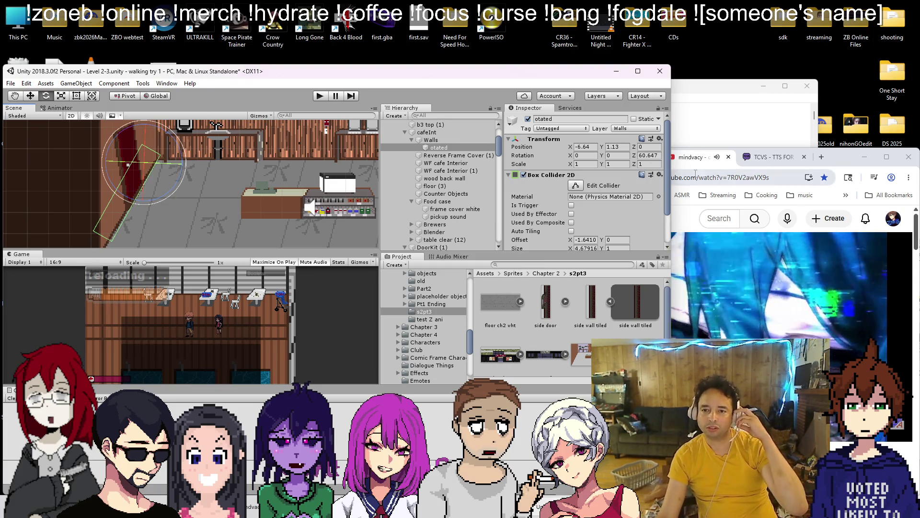
Widen the Walls' long bottom Box Collider 2D to the right
left_click(895, 429)
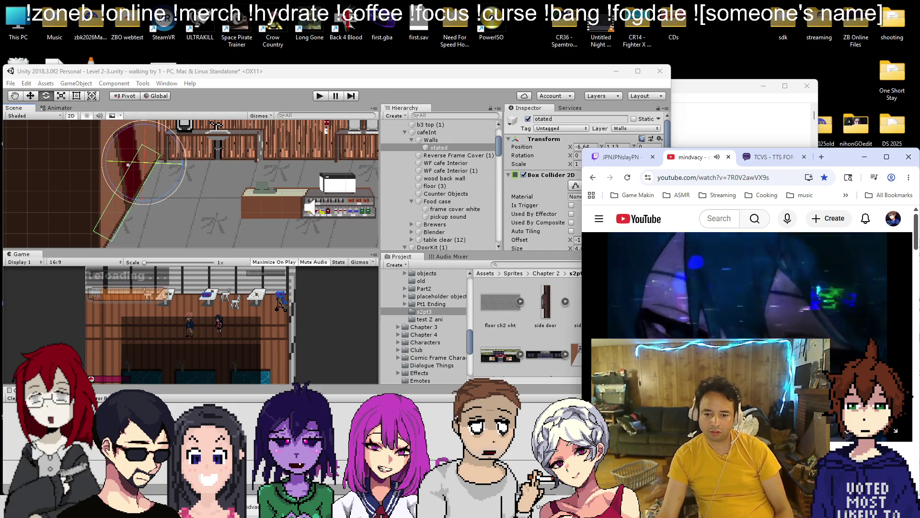
left_click(414, 77)
left_click_drag(199, 201, 130, 127)
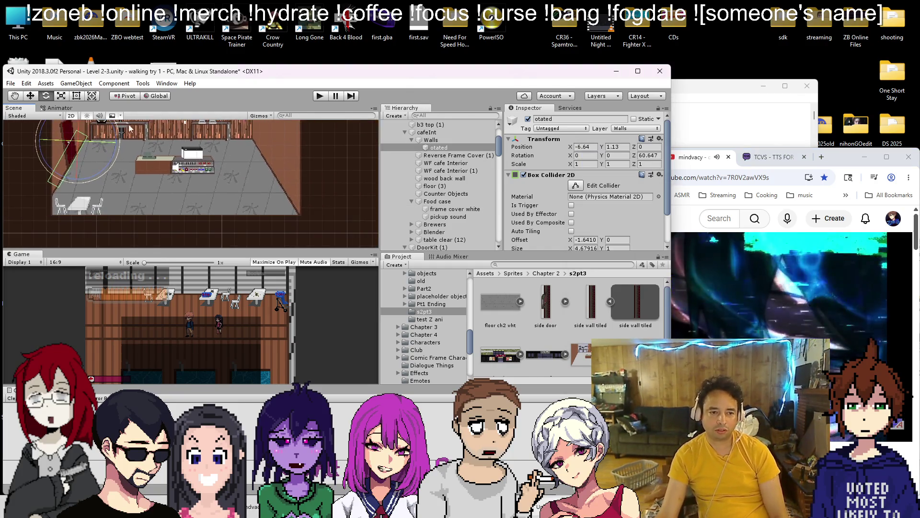
left_click(444, 141)
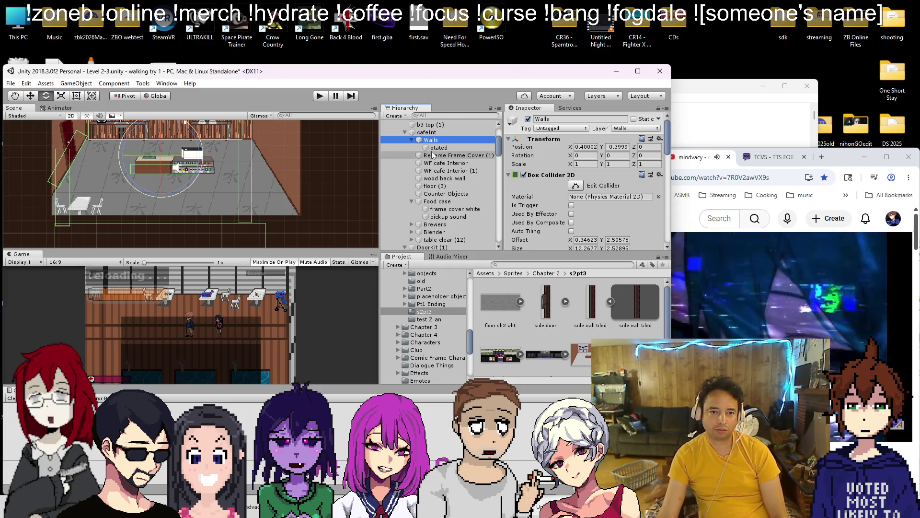
scroll(567, 185, "down", 2)
left_click(576, 157)
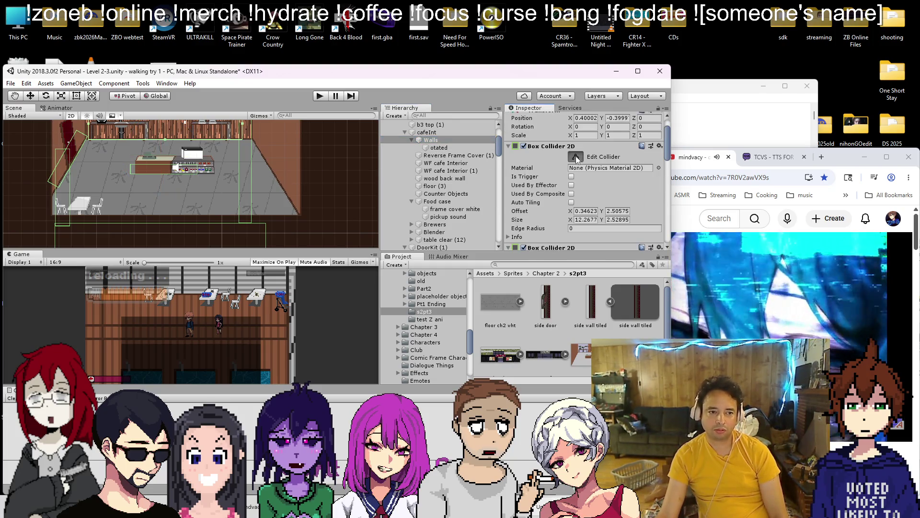
scroll(577, 162, "down", 3)
left_click(577, 201)
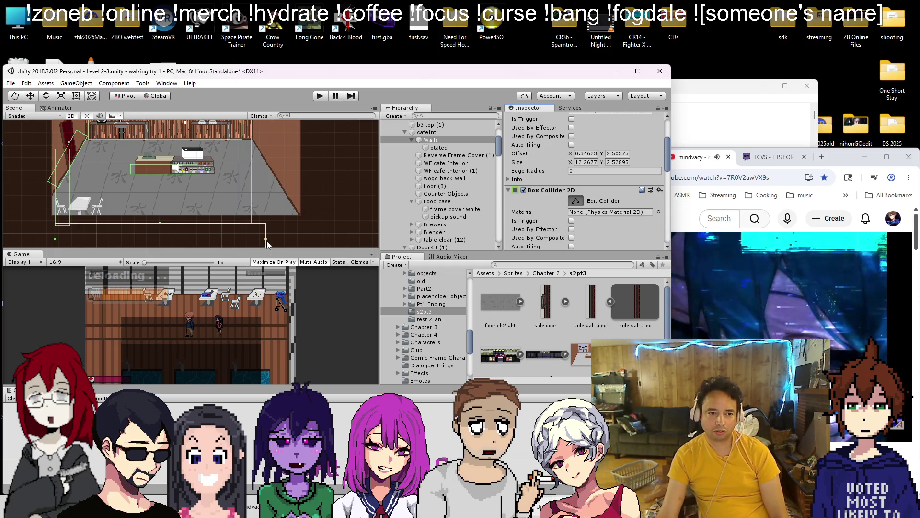
left_click_drag(266, 238, 338, 239)
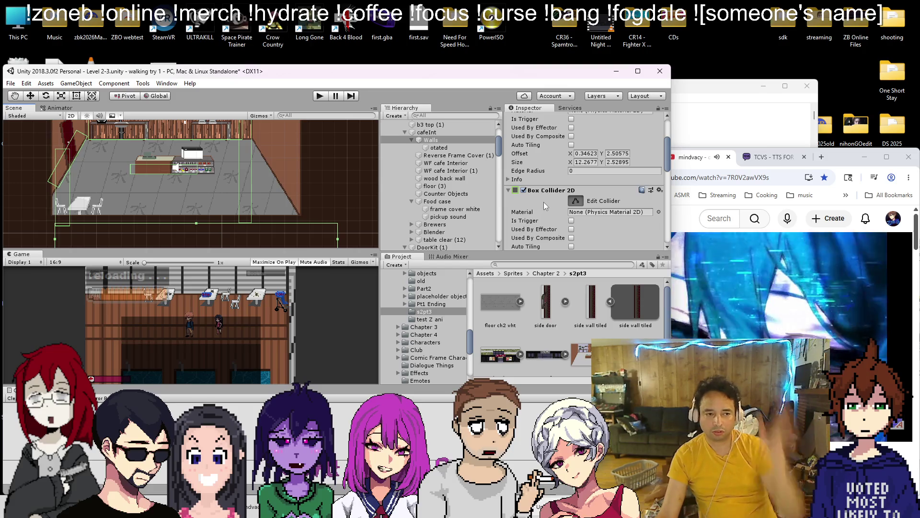
scroll(545, 204, "down", 3)
left_click(576, 129)
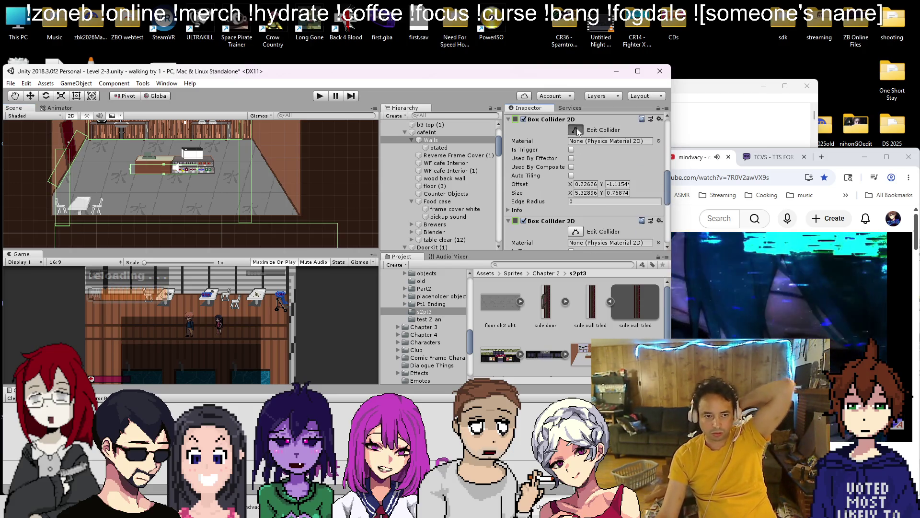
Stretch the counter collider's right edge outward and frame the whole room
scroll(577, 134, "down", 3)
left_click(577, 144)
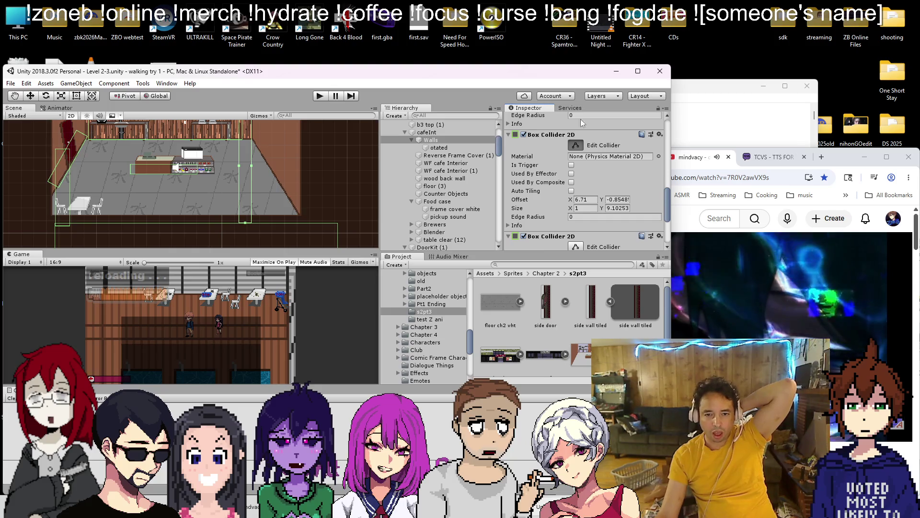
scroll(579, 125, "up", 5)
left_click(576, 187)
scroll(575, 190, "down", 2)
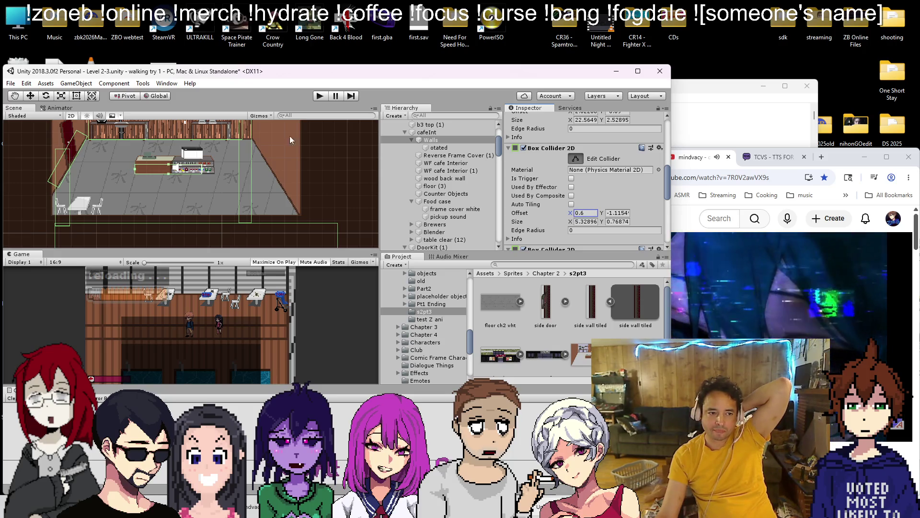
scroll(200, 184, "up", 3)
left_click_drag(203, 182, 222, 183)
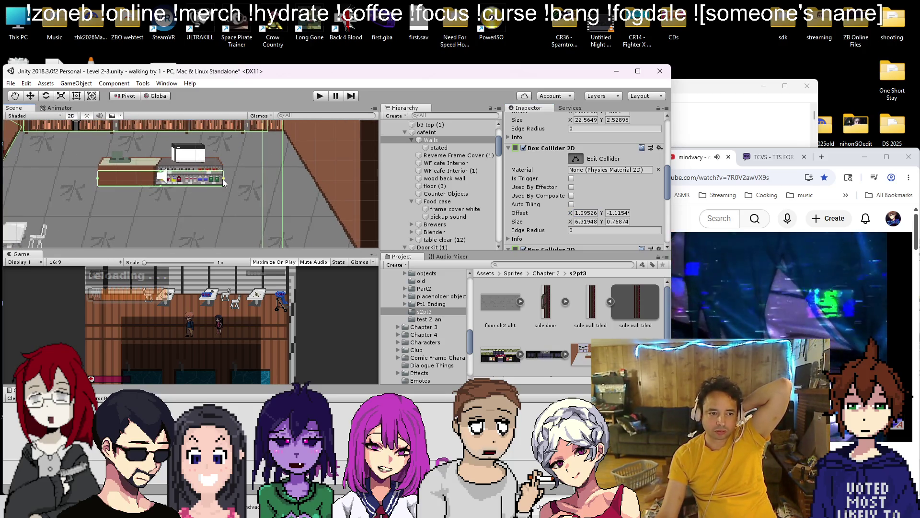
scroll(510, 170, "down", 6)
key("f")
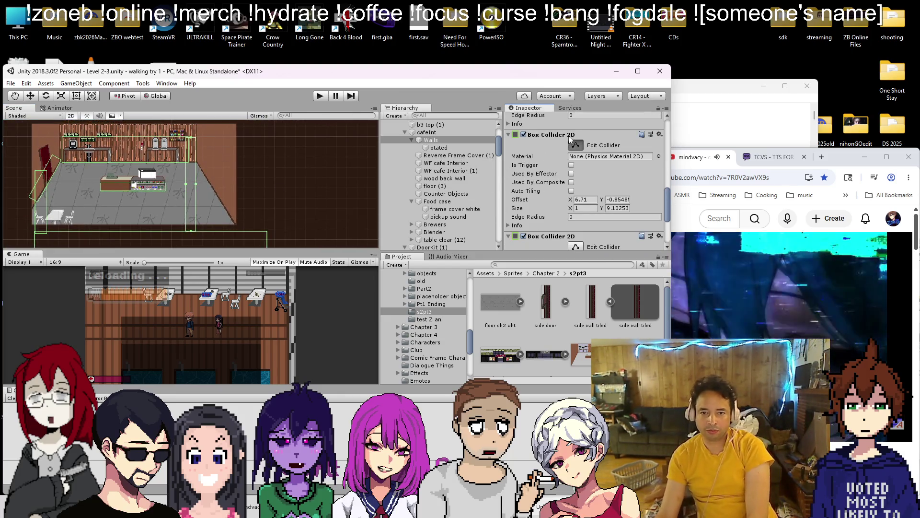
right_click(568, 136)
left_click(605, 153)
Duplicate the angled wall onto the right edge, mirrored to Rotation Z -58.793
left_click(410, 149)
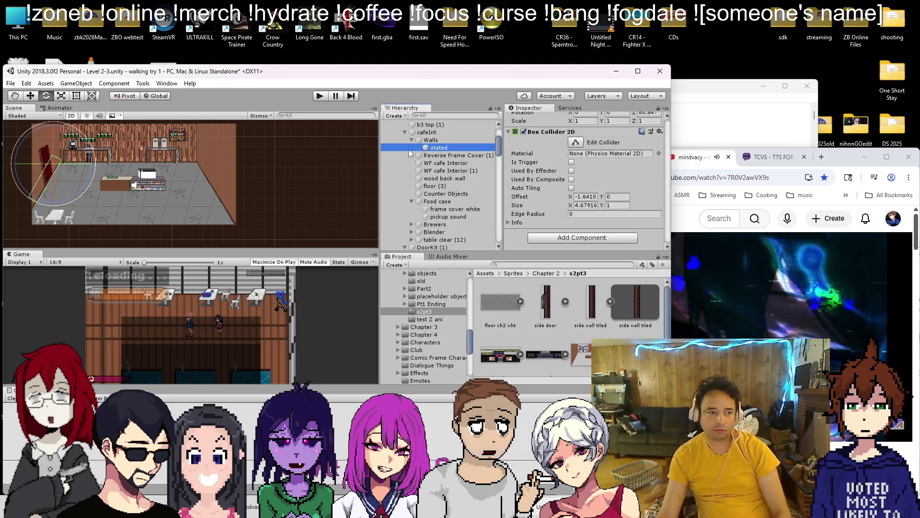
key("ctrl+d")
left_click_drag(91, 165, 255, 164)
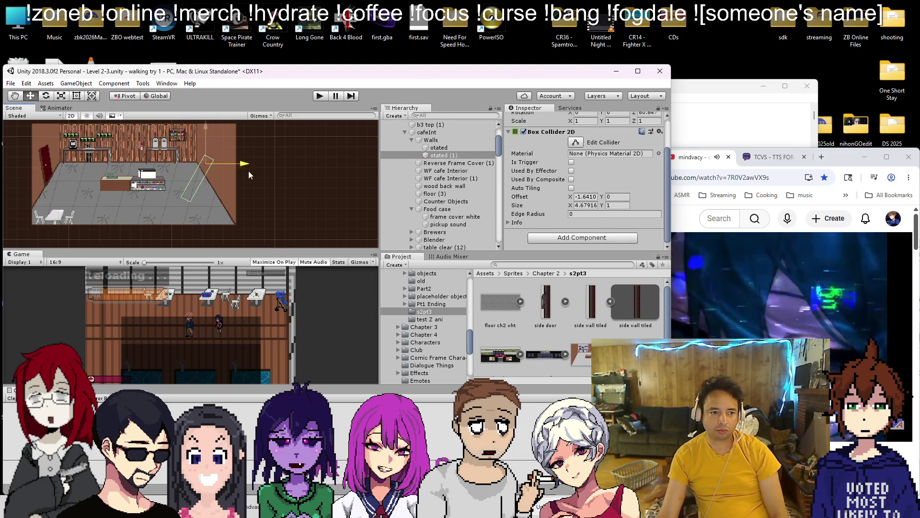
scroll(581, 164, "up", 2)
left_click(641, 155)
type("-")
left_click_drag(191, 159, 229, 204)
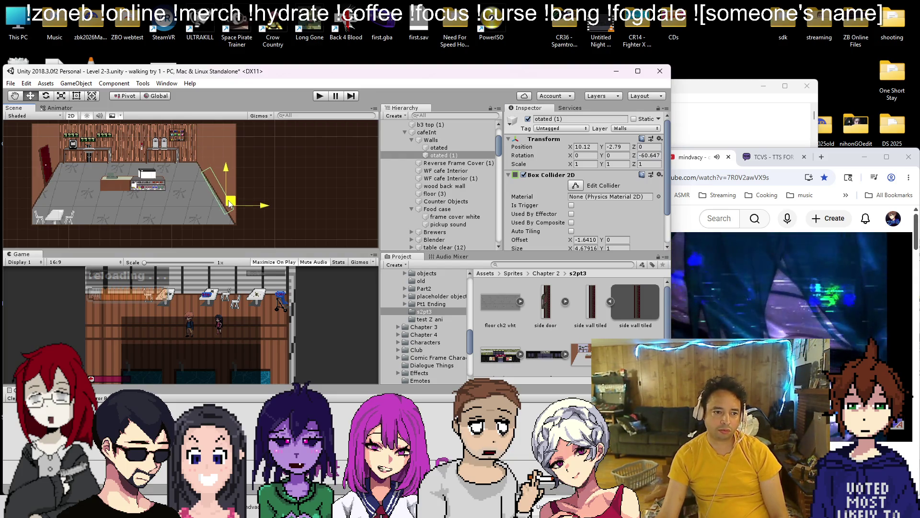
left_click(48, 96)
left_click_drag(236, 171, 238, 174)
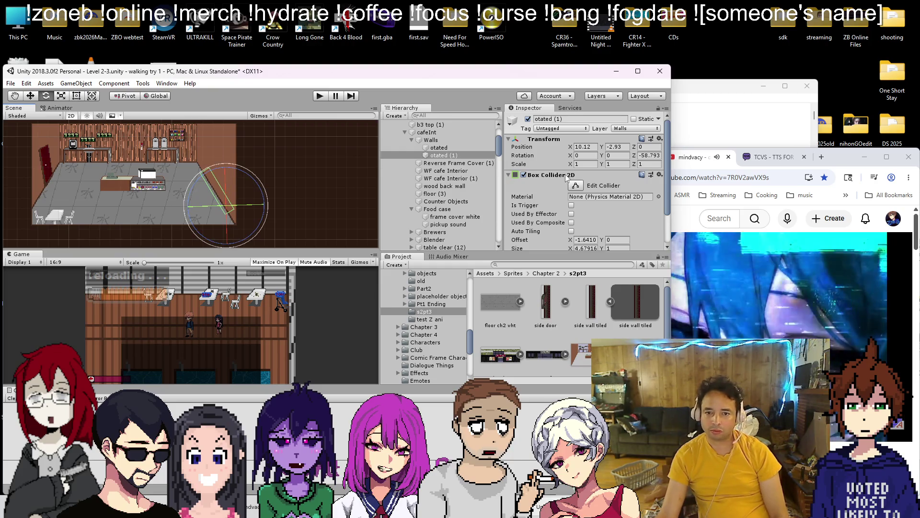
left_click(76, 96)
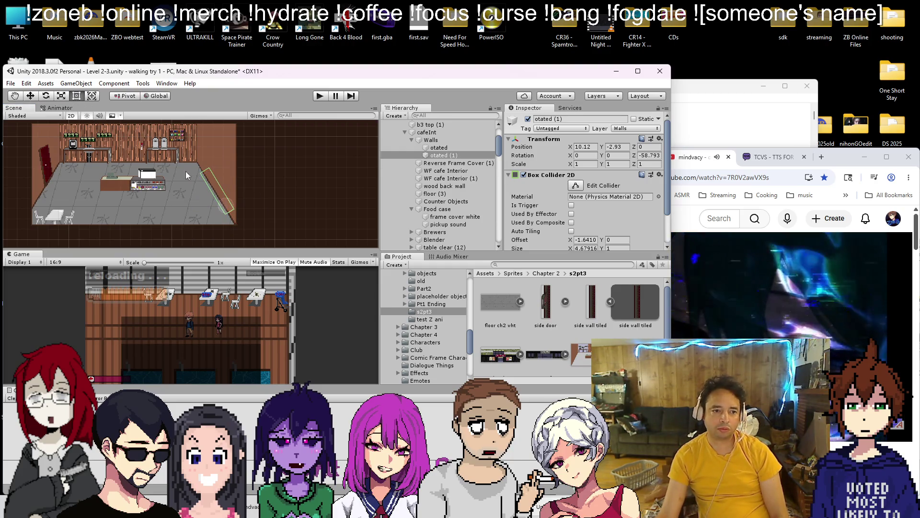
Stretch the copy's collider to offset X -1.5736, size X 7.77093, and save
left_click(576, 185)
scroll(153, 162, "up", 2)
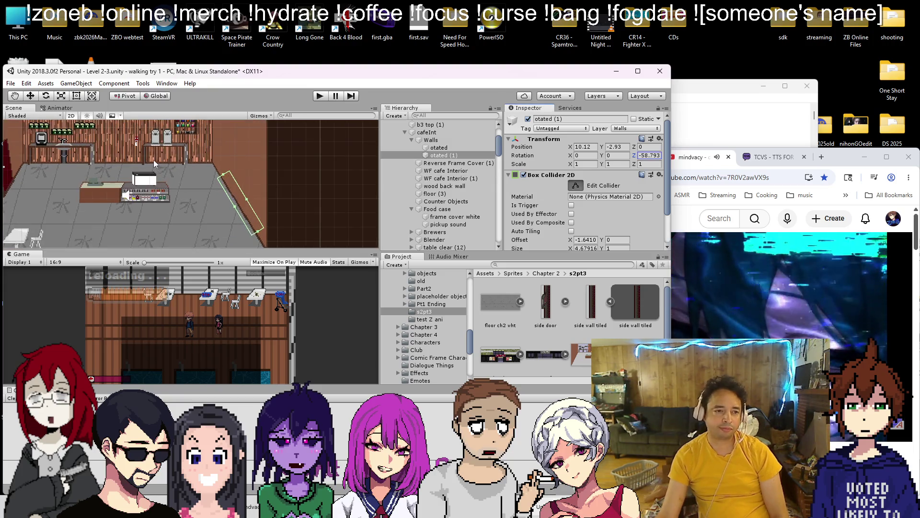
scroll(220, 163, "down", 1)
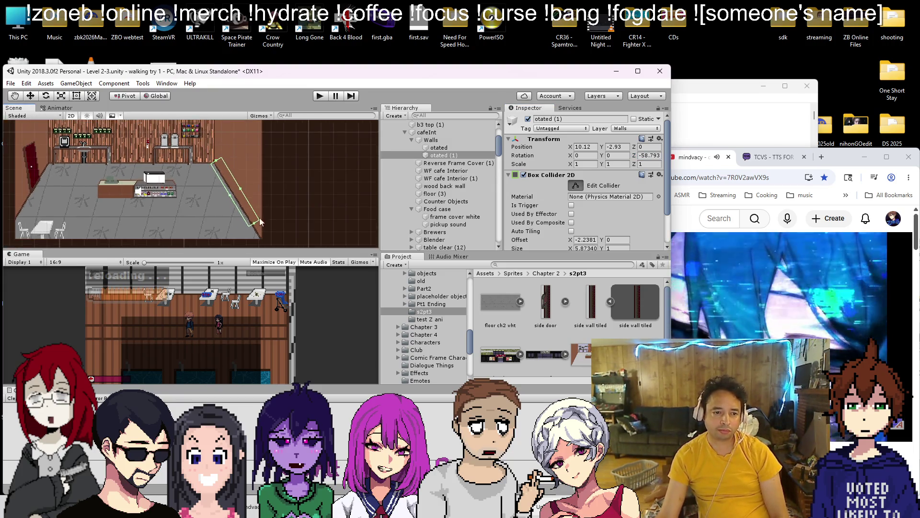
left_click_drag(257, 226, 267, 240)
left_click(31, 97)
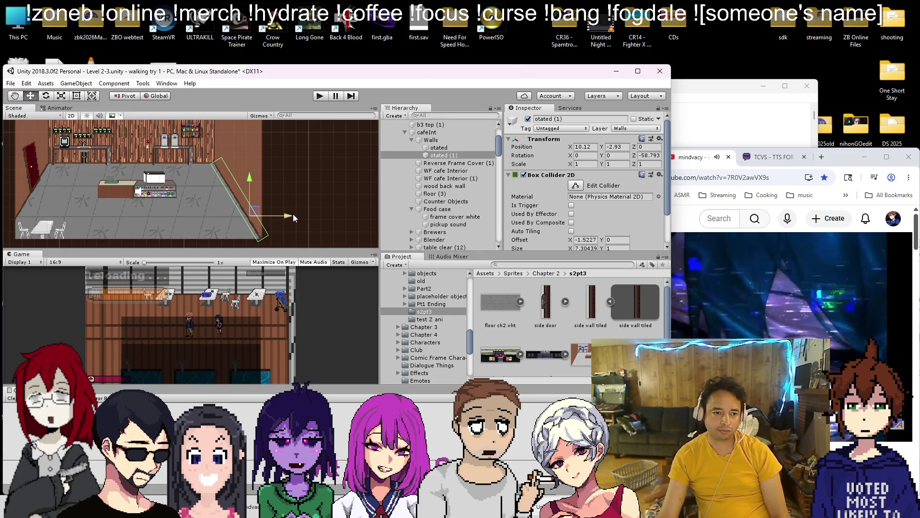
left_click_drag(292, 215, 295, 215)
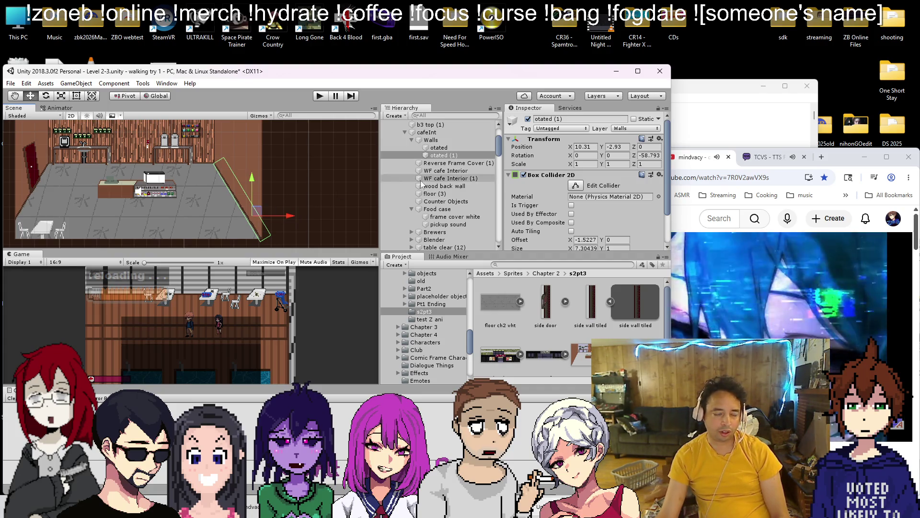
left_click(576, 186)
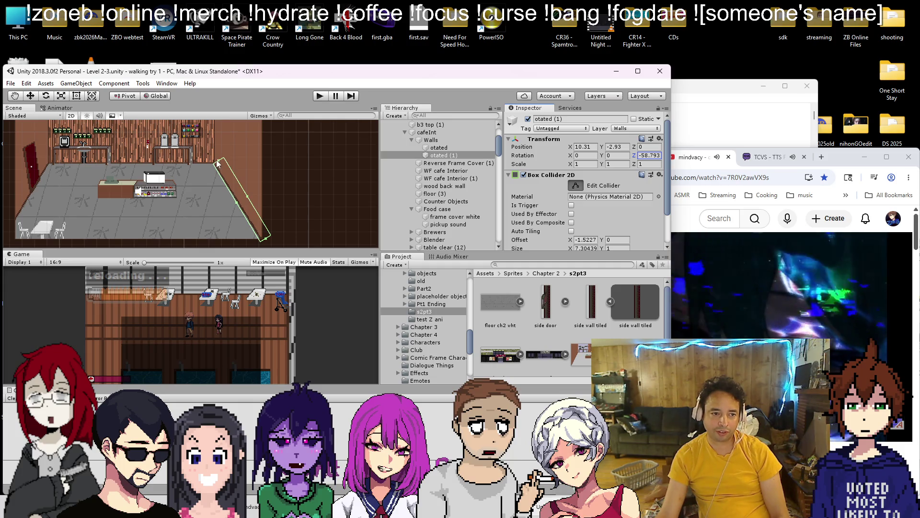
left_click_drag(217, 163, 213, 159)
scroll(259, 197, "up", 1)
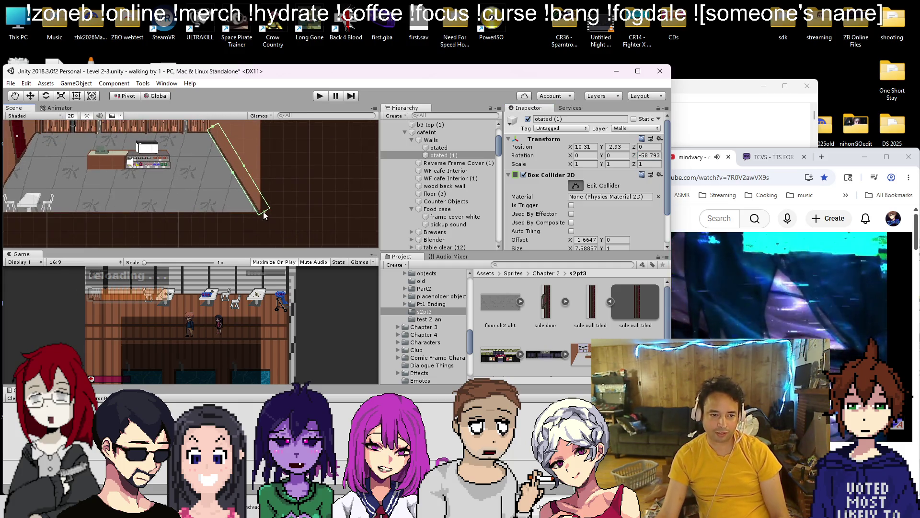
left_click_drag(264, 216, 267, 214)
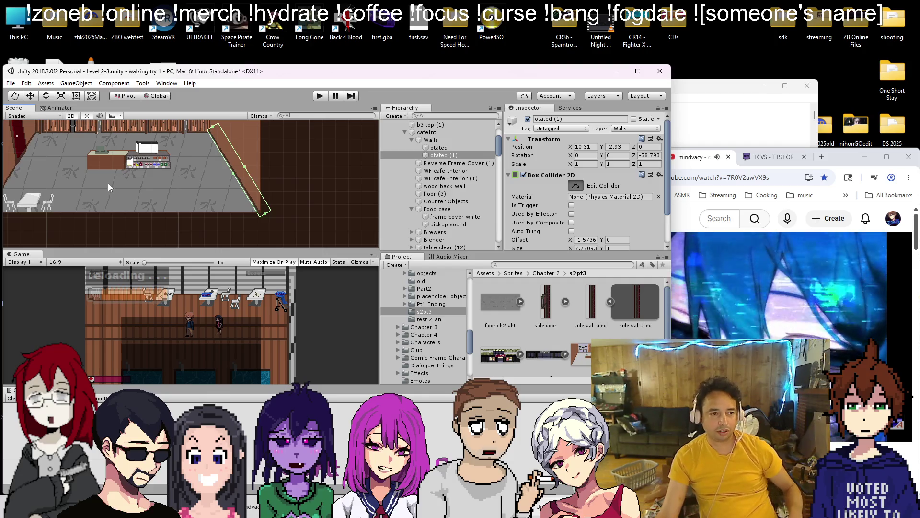
key("ctrl+s")
Select the wood back wall object
scroll(102, 177, "down", 4)
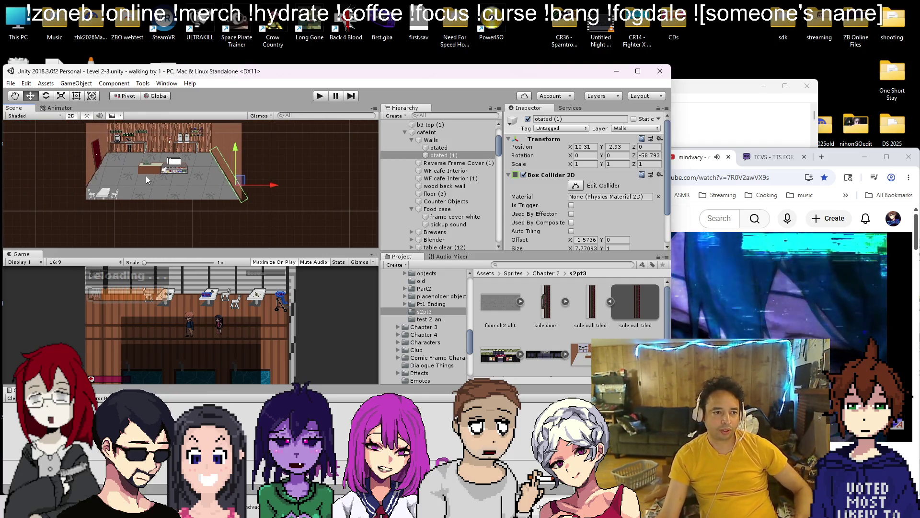
scroll(155, 167, "up", 5)
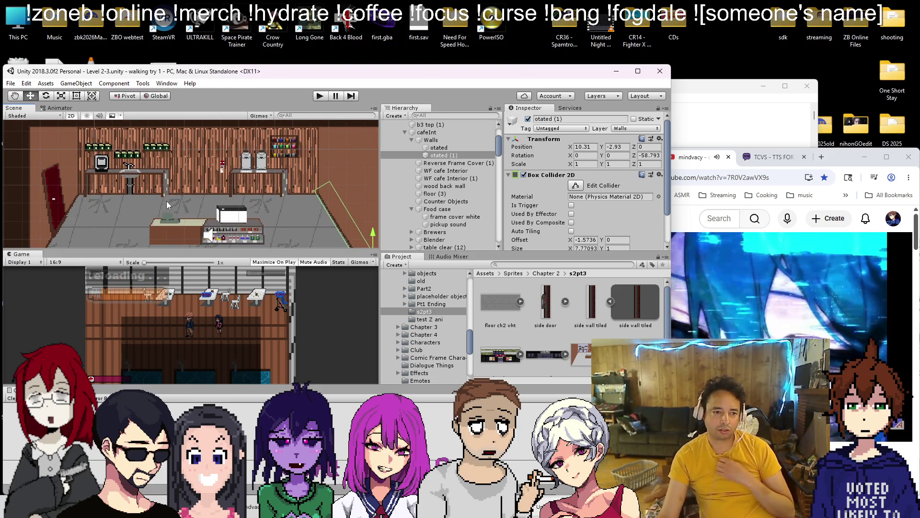
left_click(161, 200)
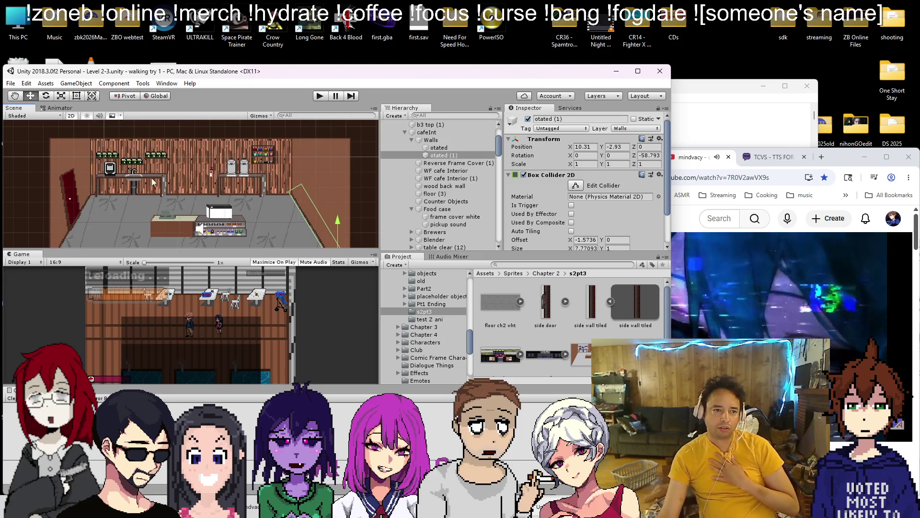
Toggle the wood back wall's Sprite Renderer off and on to compare the scene behind the counters
left_click(524, 175)
left_click(524, 175)
left_click(524, 175)
left_click(524, 175)
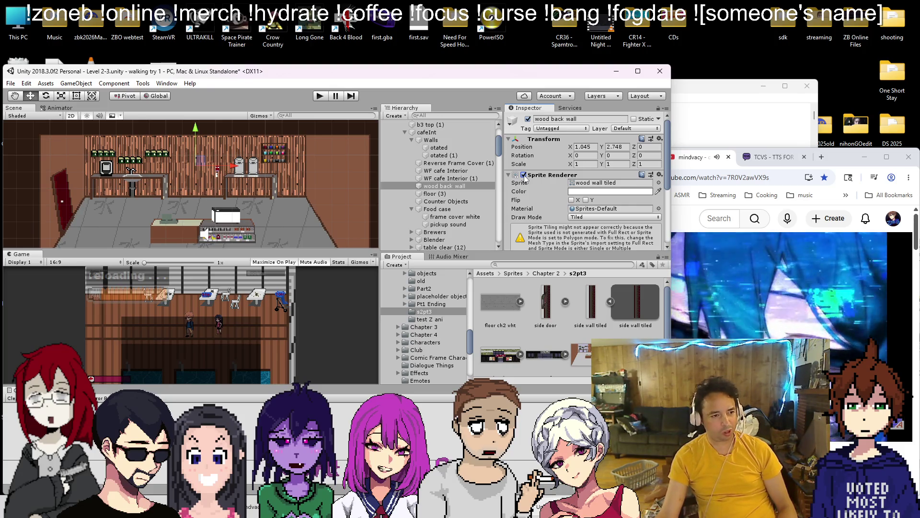
left_click(524, 176)
left_click(523, 175)
left_click(524, 175)
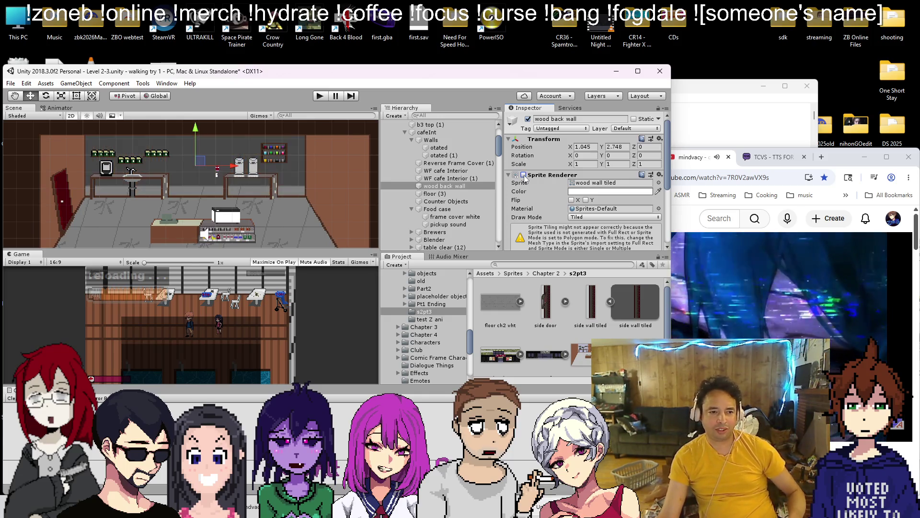
left_click(523, 176)
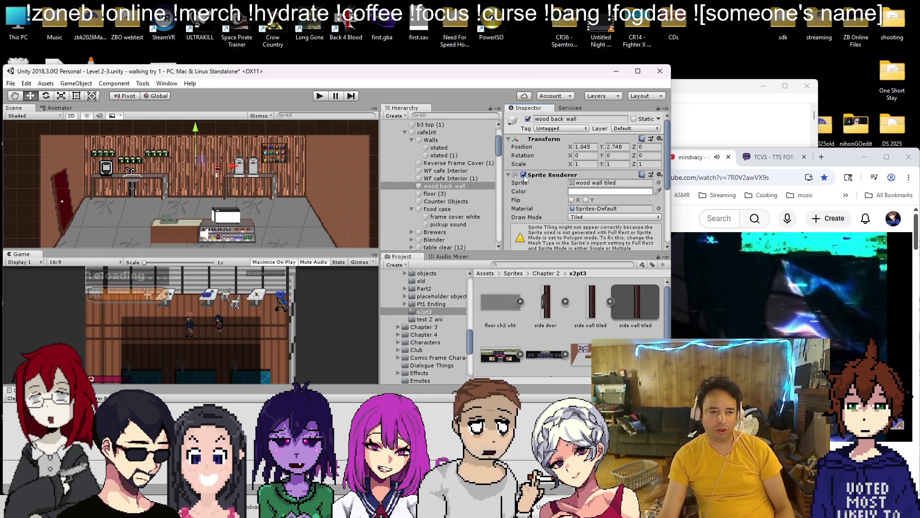
scroll(247, 179, "down", 5)
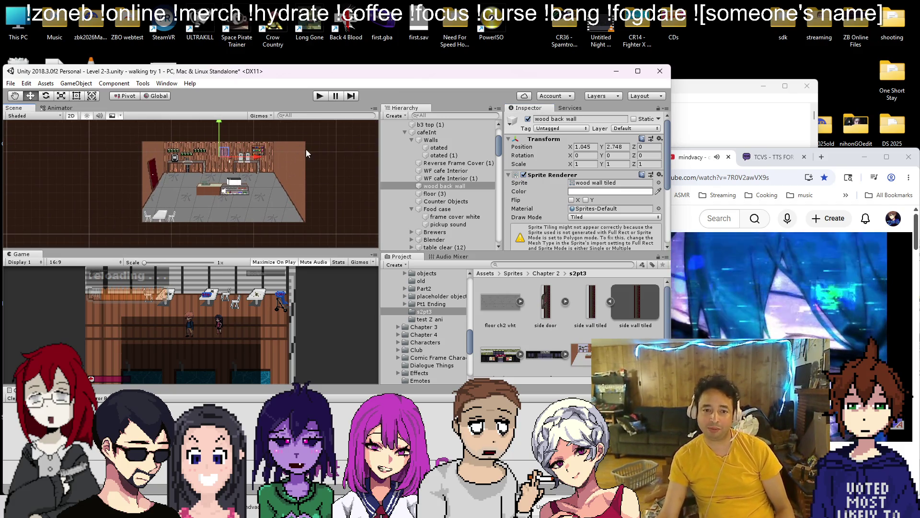
scroll(222, 155, "up", 5)
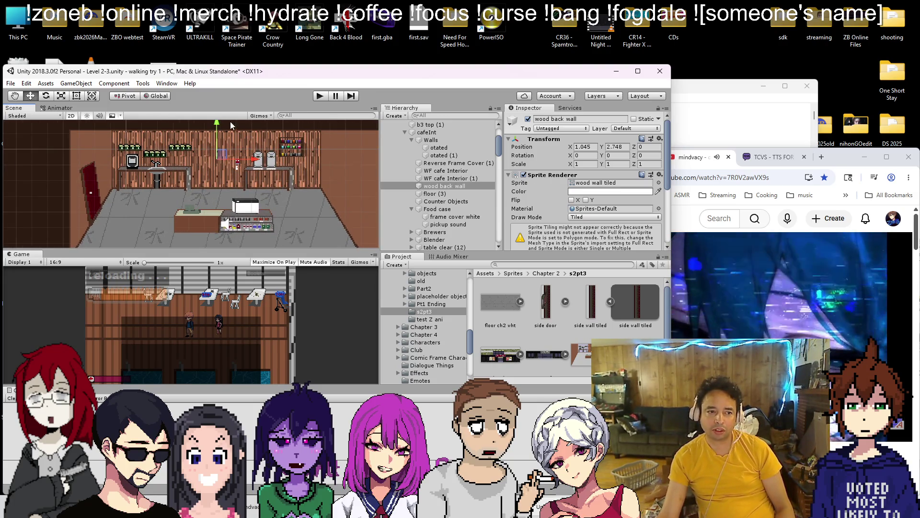
Raise the wood back wall slightly and reshape its top and bottom edges
left_click_drag(216, 125, 220, 125)
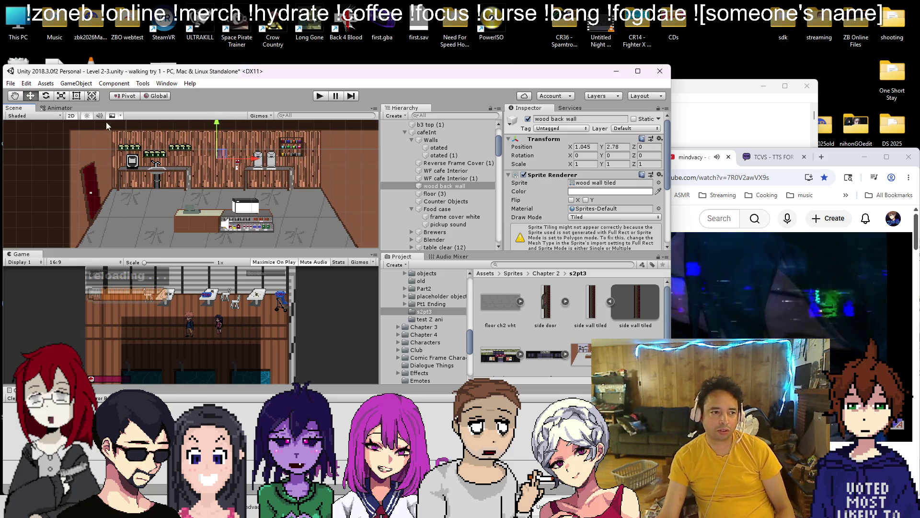
key("t")
left_click_drag(156, 131, 160, 129)
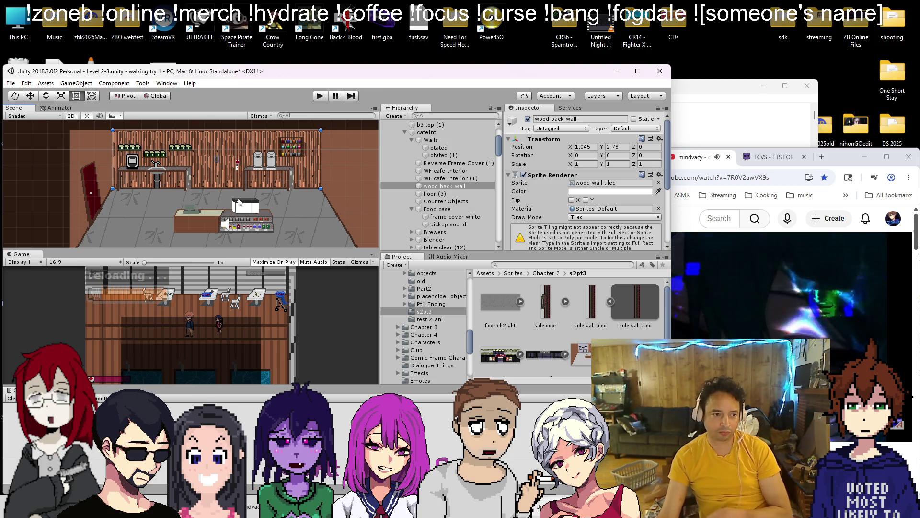
scroll(214, 191, "up", 3)
left_click_drag(216, 192, 218, 189)
scroll(231, 176, "down", 4)
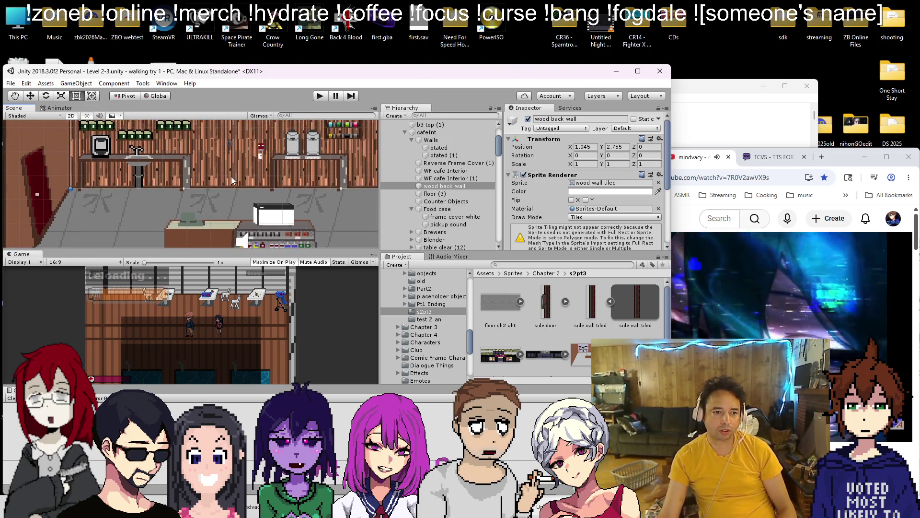
left_click(30, 96)
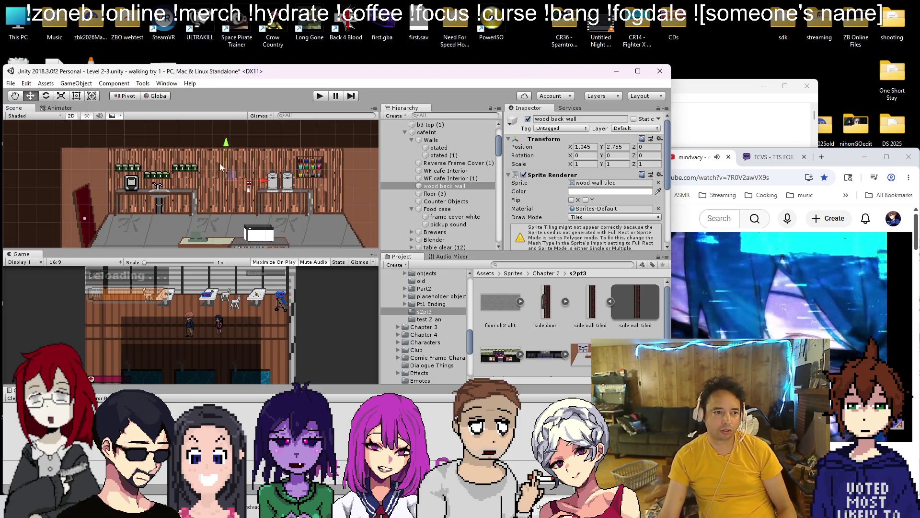
left_click_drag(226, 161, 226, 154)
left_click(76, 95)
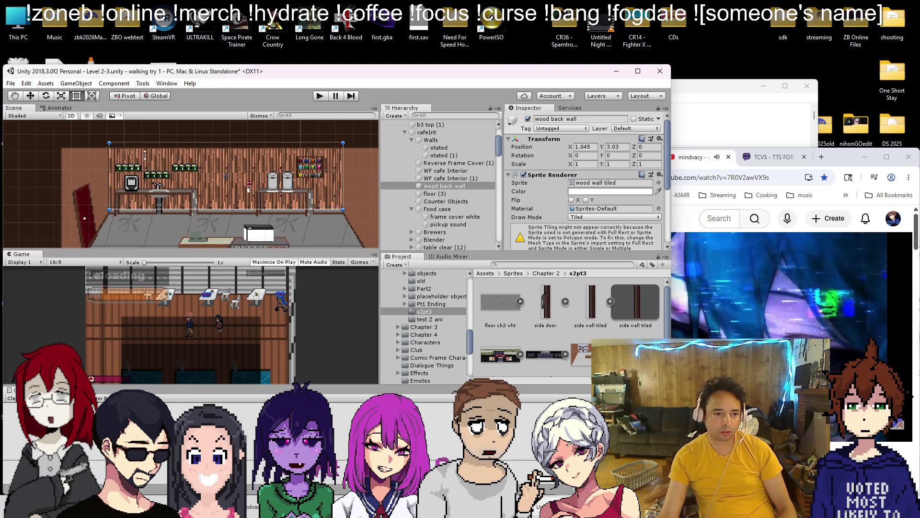
left_click_drag(218, 214, 219, 214)
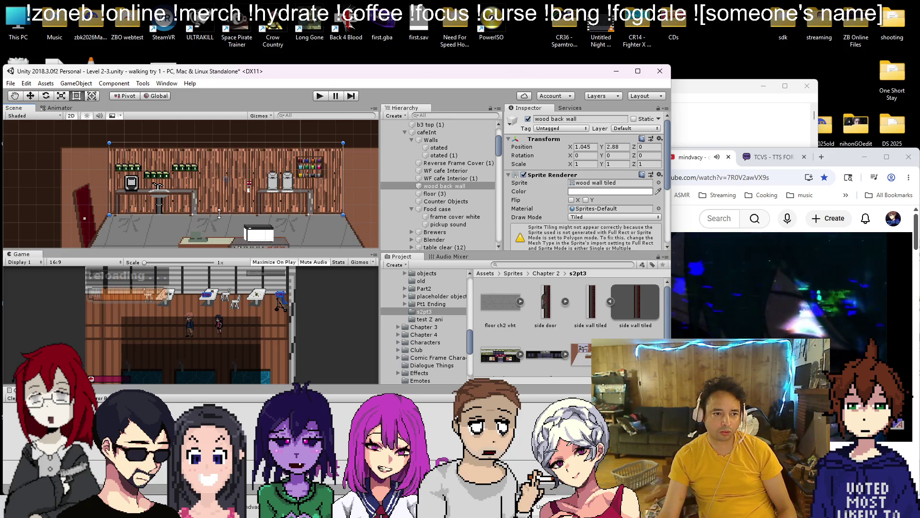
Fine-tune the wall's height and edges, leaving it at X 1.045, Y 2.766
left_click(31, 95)
left_click_drag(229, 146, 230, 139)
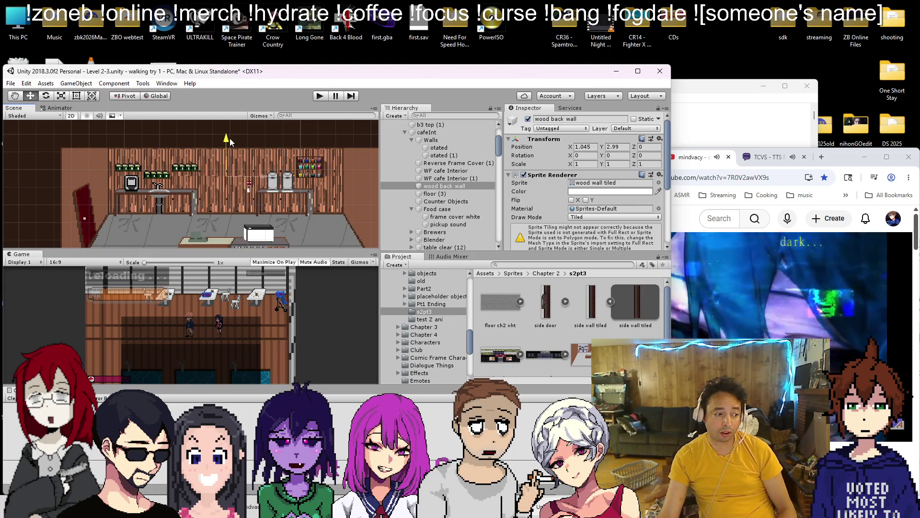
mouse_move(229, 138)
left_mouse_down()
mouse_move(231, 145)
mouse_move(234, 138)
left_mouse_up()
scroll(231, 169, "up", 1)
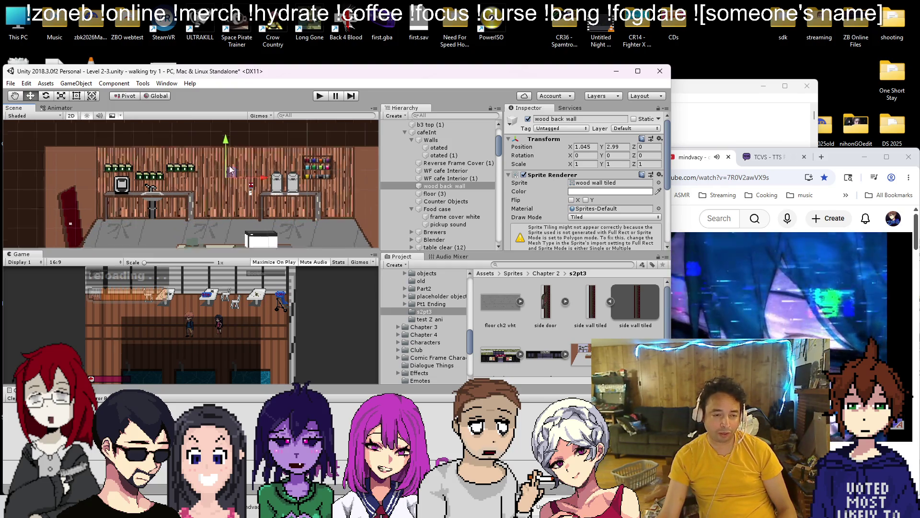
scroll(231, 168, "up", 1)
left_click(76, 96)
scroll(241, 179, "up", 5)
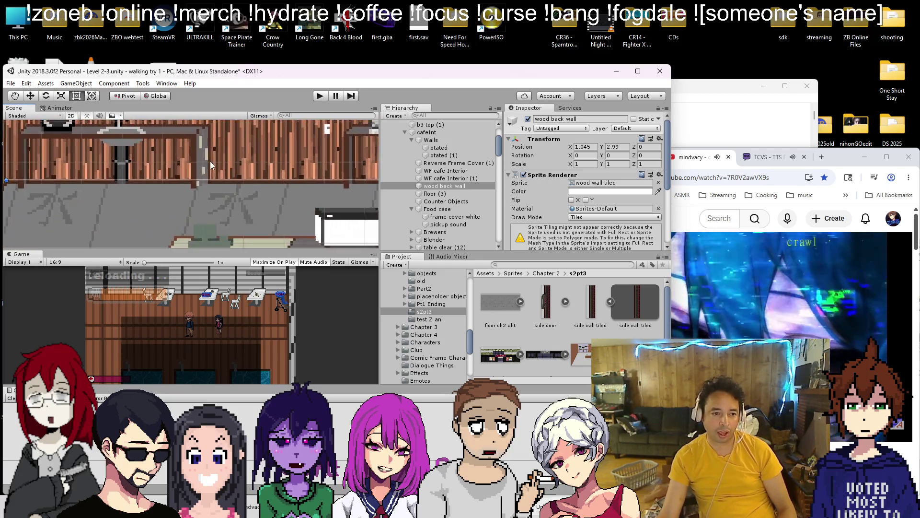
left_click_drag(241, 180, 240, 182)
scroll(244, 167, "down", 5)
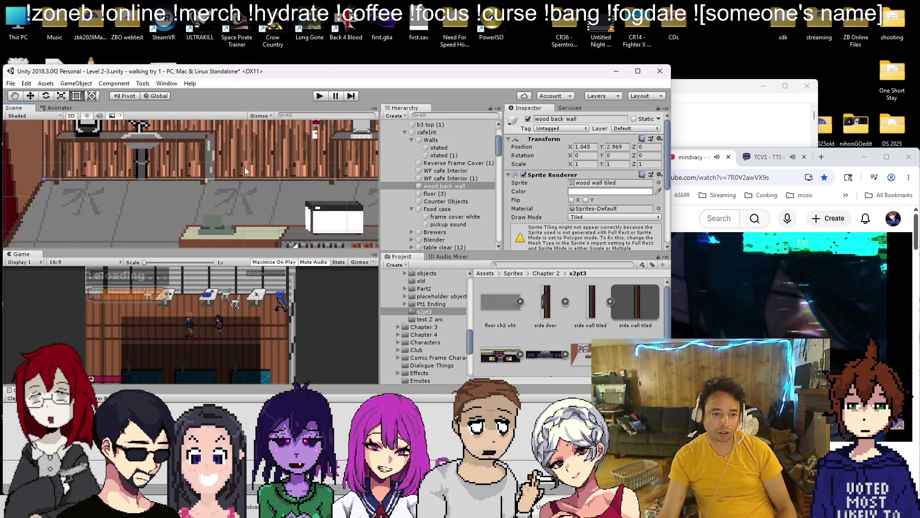
left_click_drag(245, 138, 246, 148)
scroll(266, 183, "down", 4)
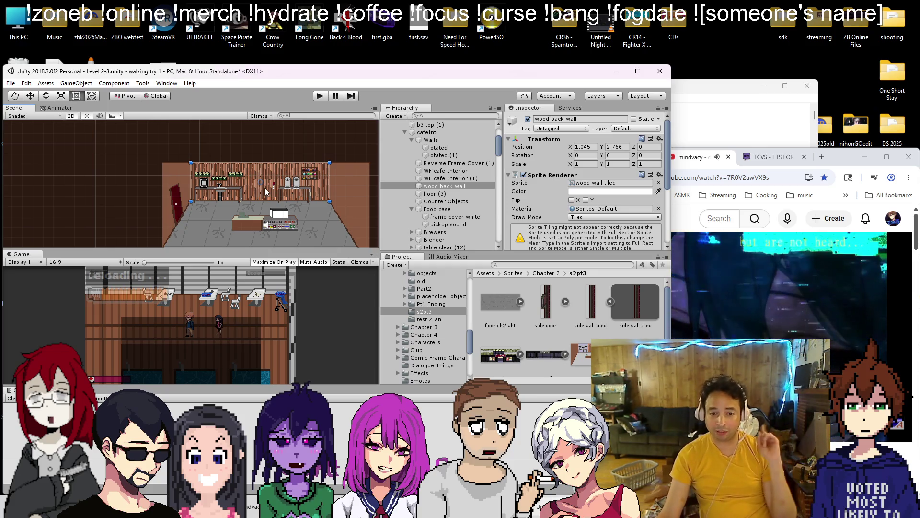
Save the cafe scene with Ctrl+S
scroll(268, 189, "down", 2)
scroll(234, 180, "up", 2)
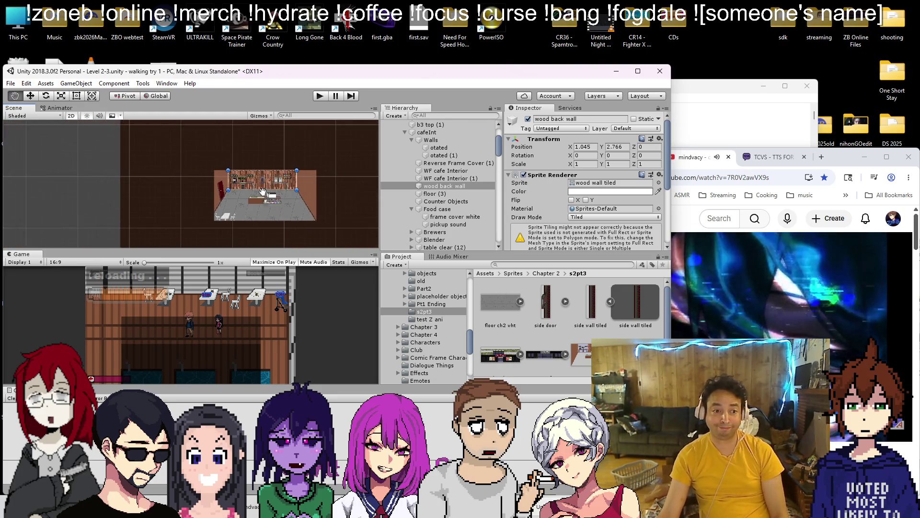
key("ctrl+s")
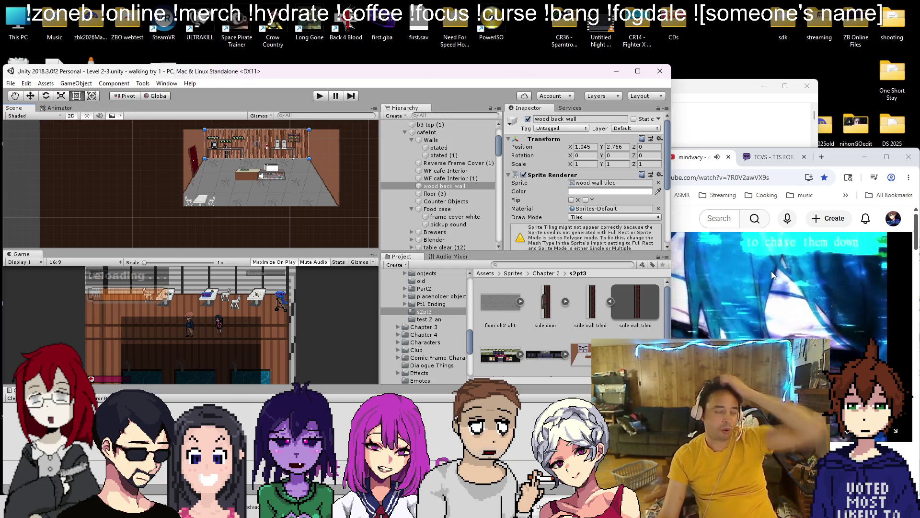
scroll(455, 306, "down", 3)
scroll(248, 200, "down", 5)
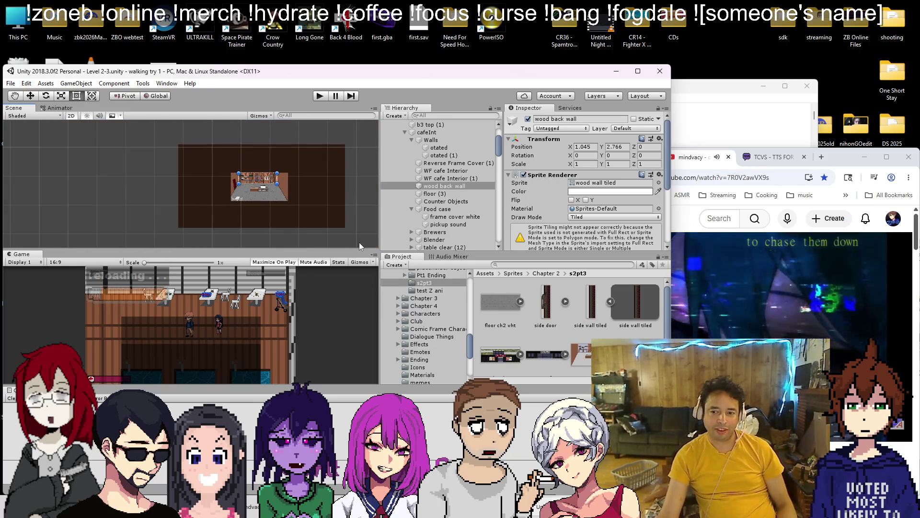
scroll(358, 242, "up", 6)
scroll(246, 234, "down", 1)
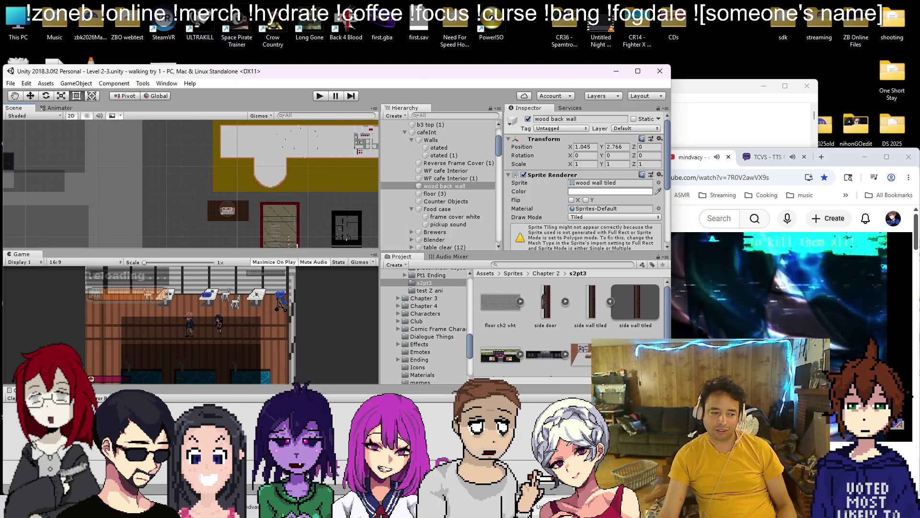
Check the Notepad to-do list, then minimize it
key("alt+Tab")
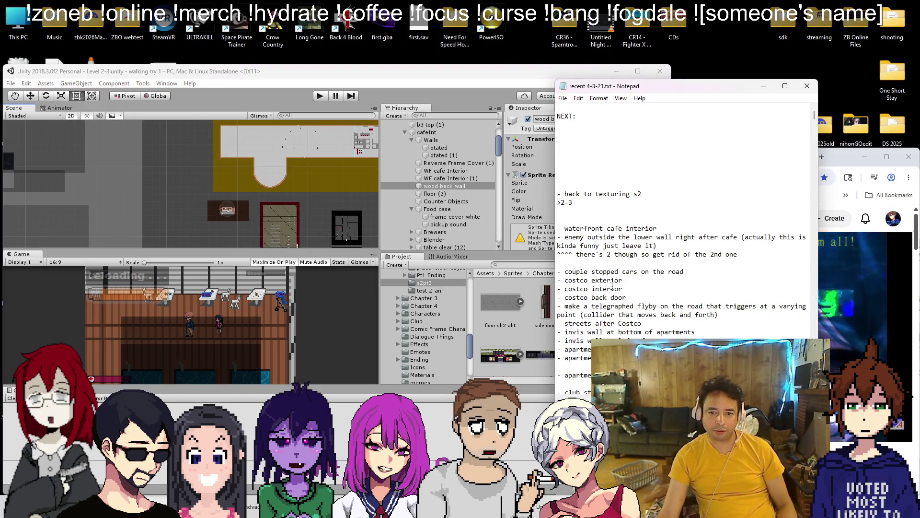
left_click(763, 85)
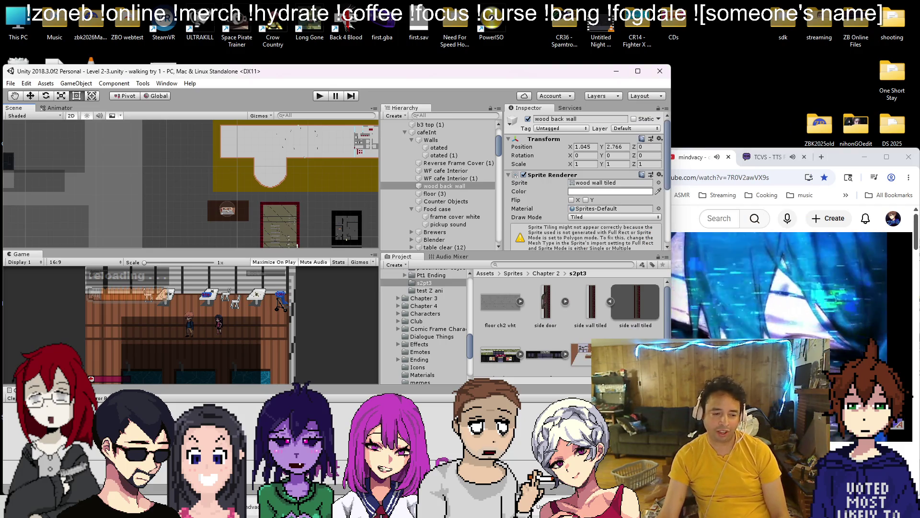
key("alt+Tab")
left_click(764, 87)
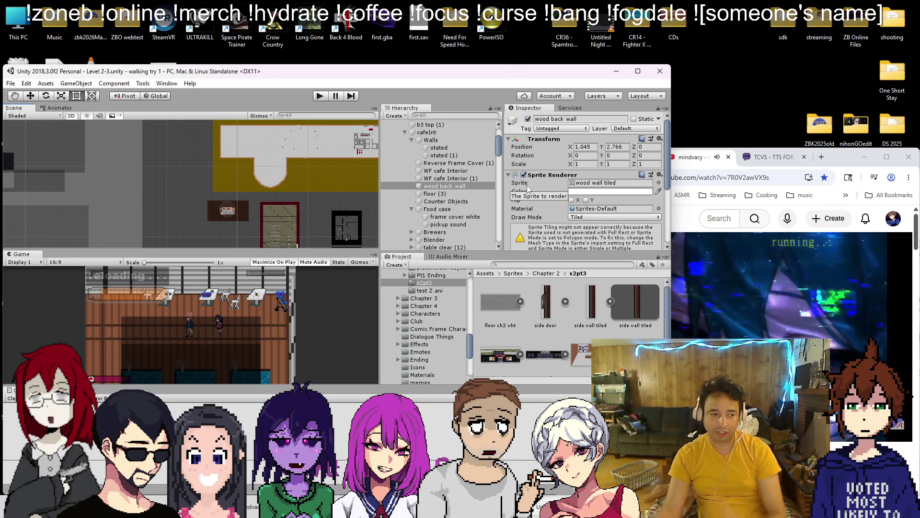
Bring Chrome forward and switch to the Twitch stream tab with chat
left_click(678, 157)
left_click(656, 161)
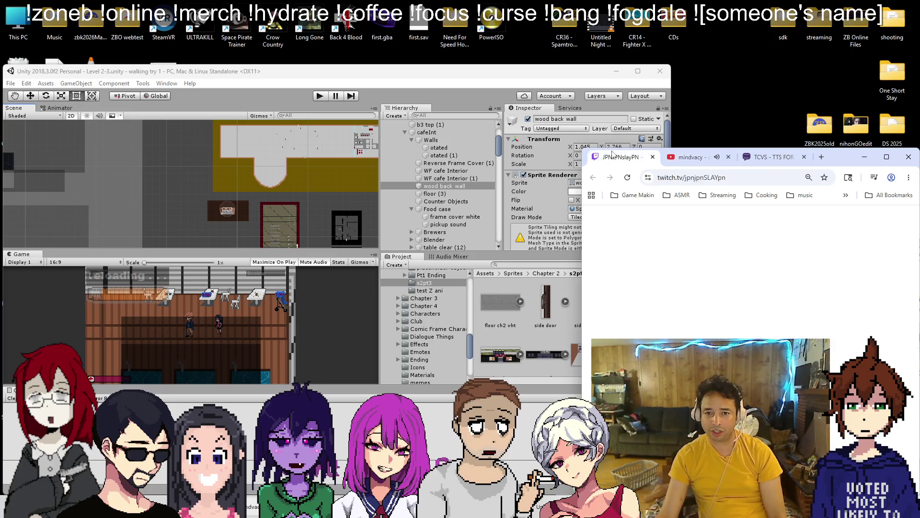
left_click(688, 158)
left_click(618, 157)
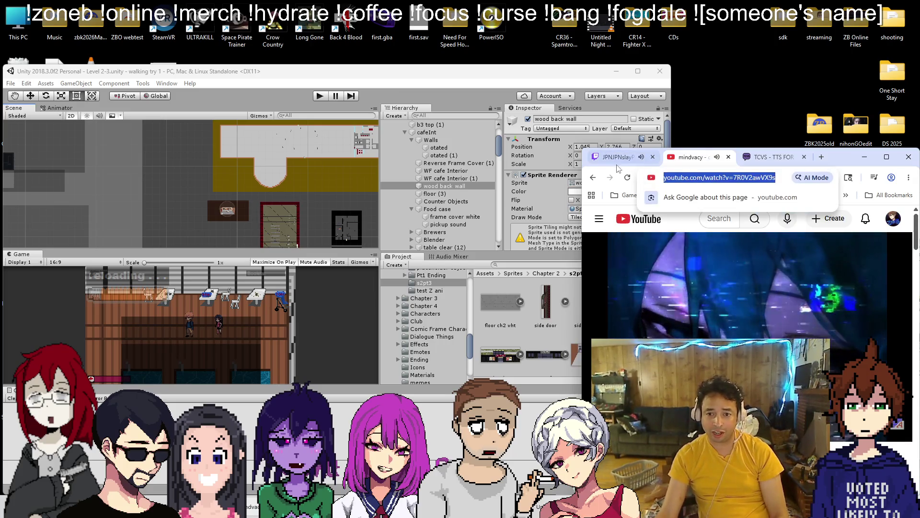